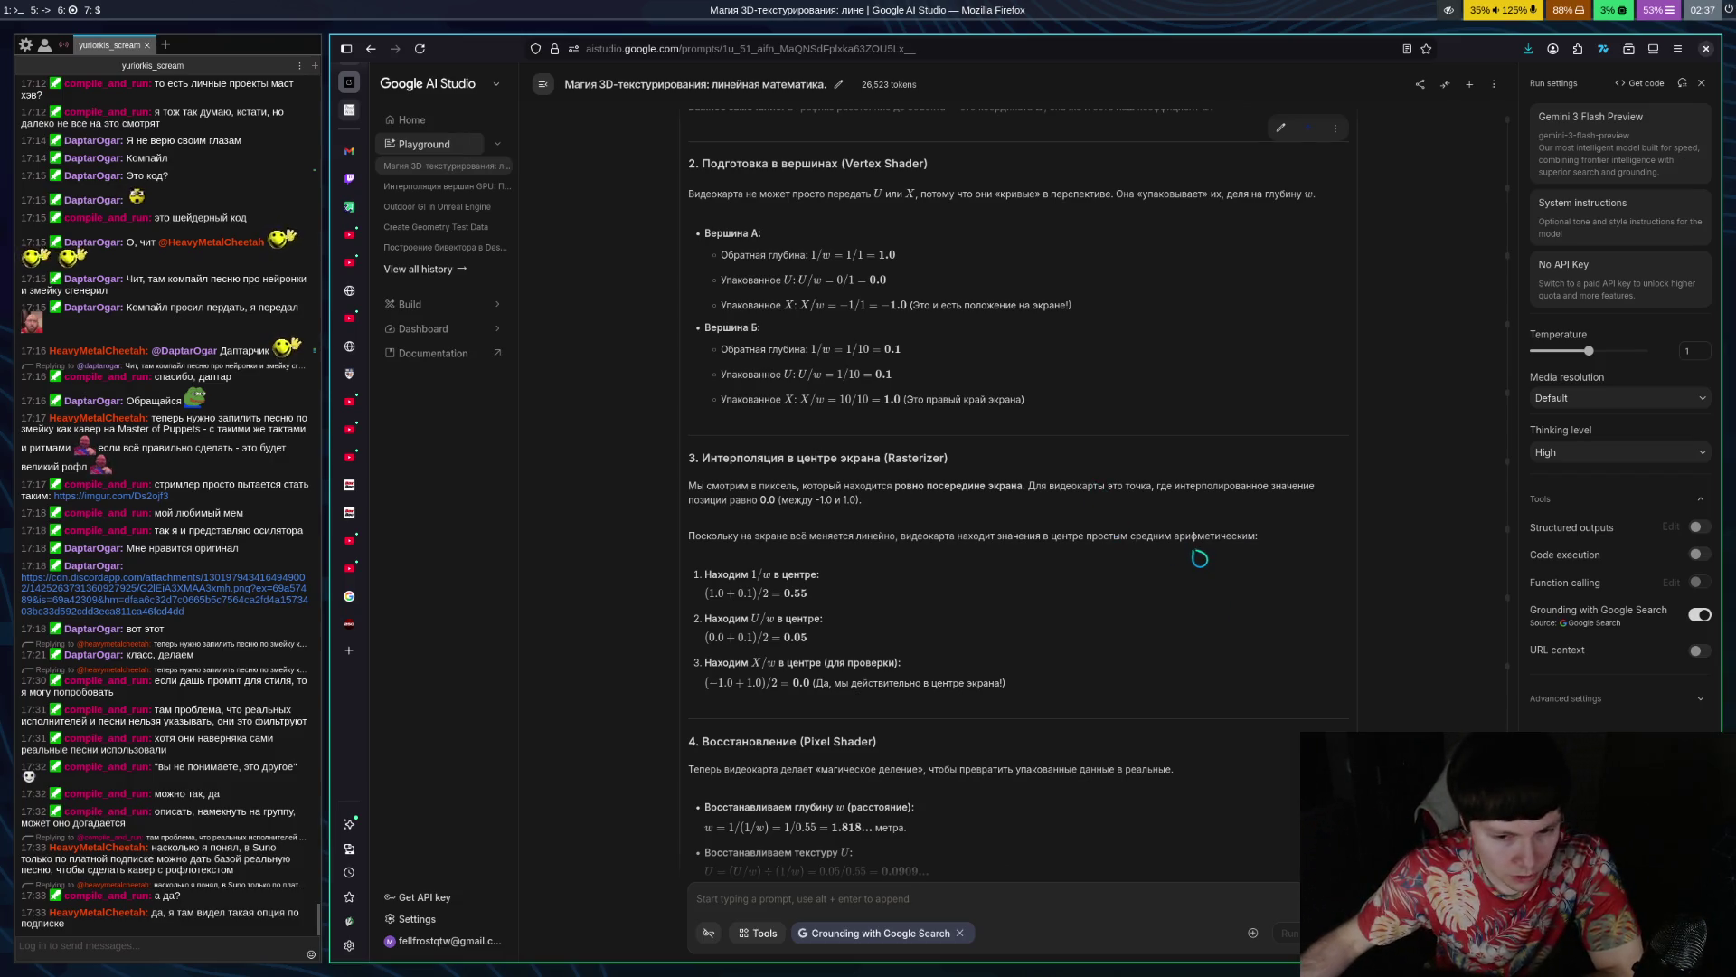
Move Emacs onto the browser workspace, tiled above the Firefox window
{"action": "scroll", "coordinate": [1190, 558], "scroll_direction": "down", "scroll_amount": 3}
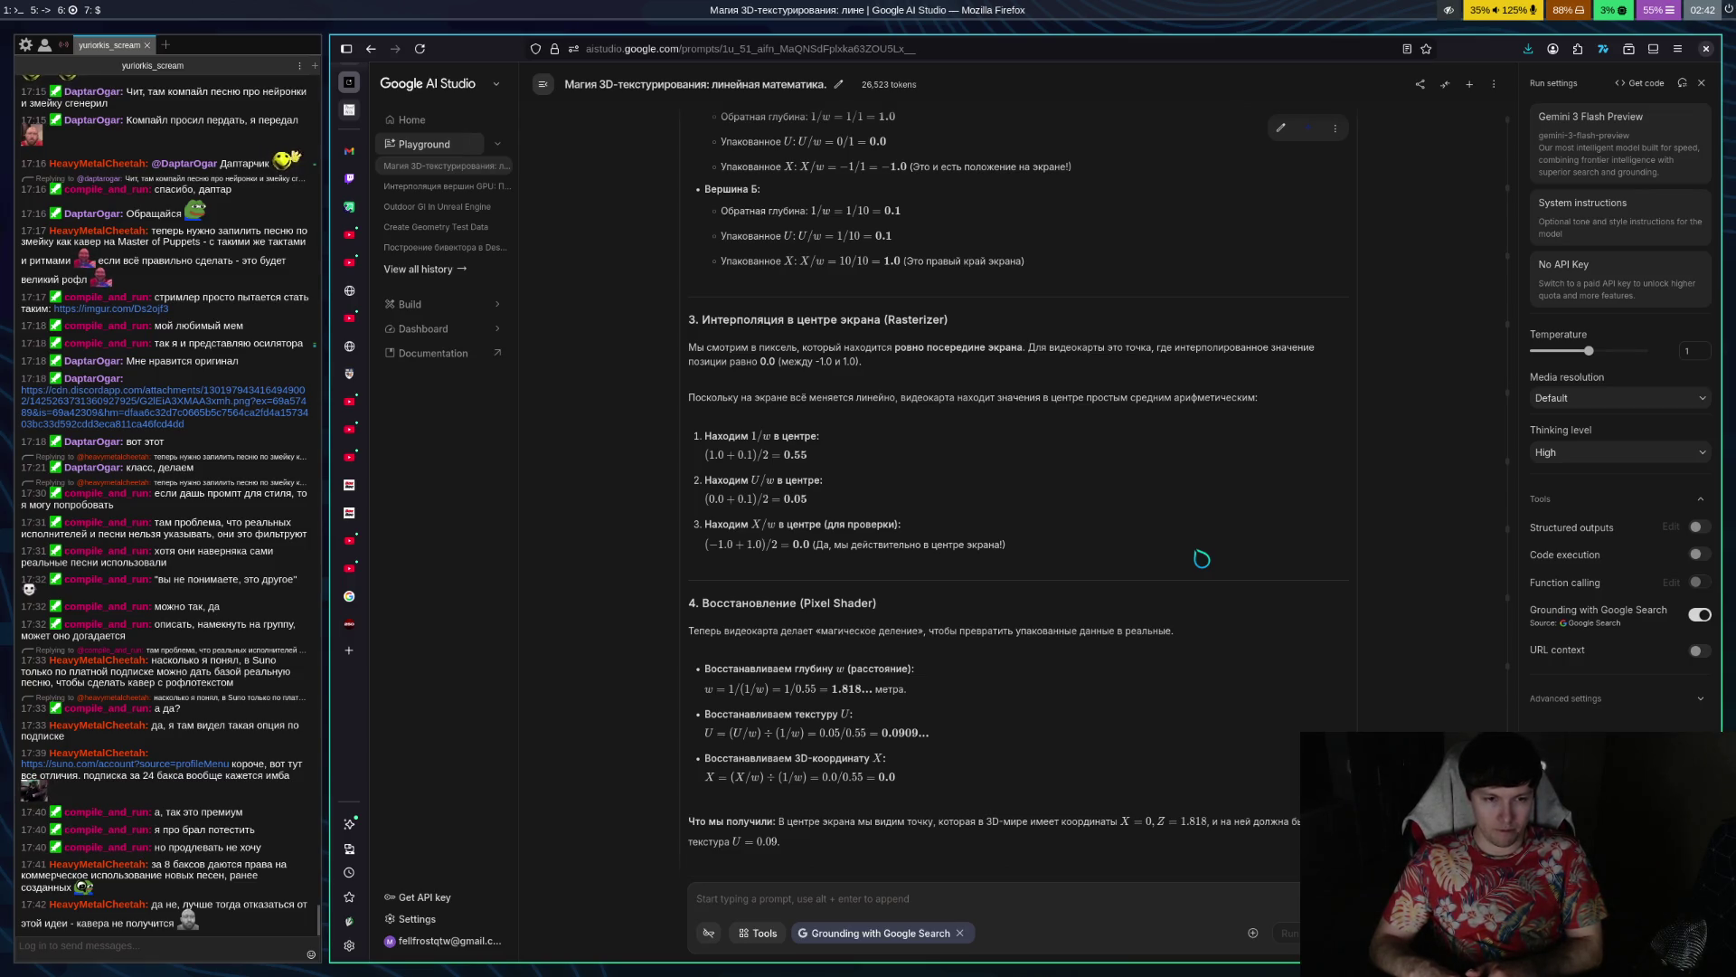
{"action": "key", "text": "super+1"}
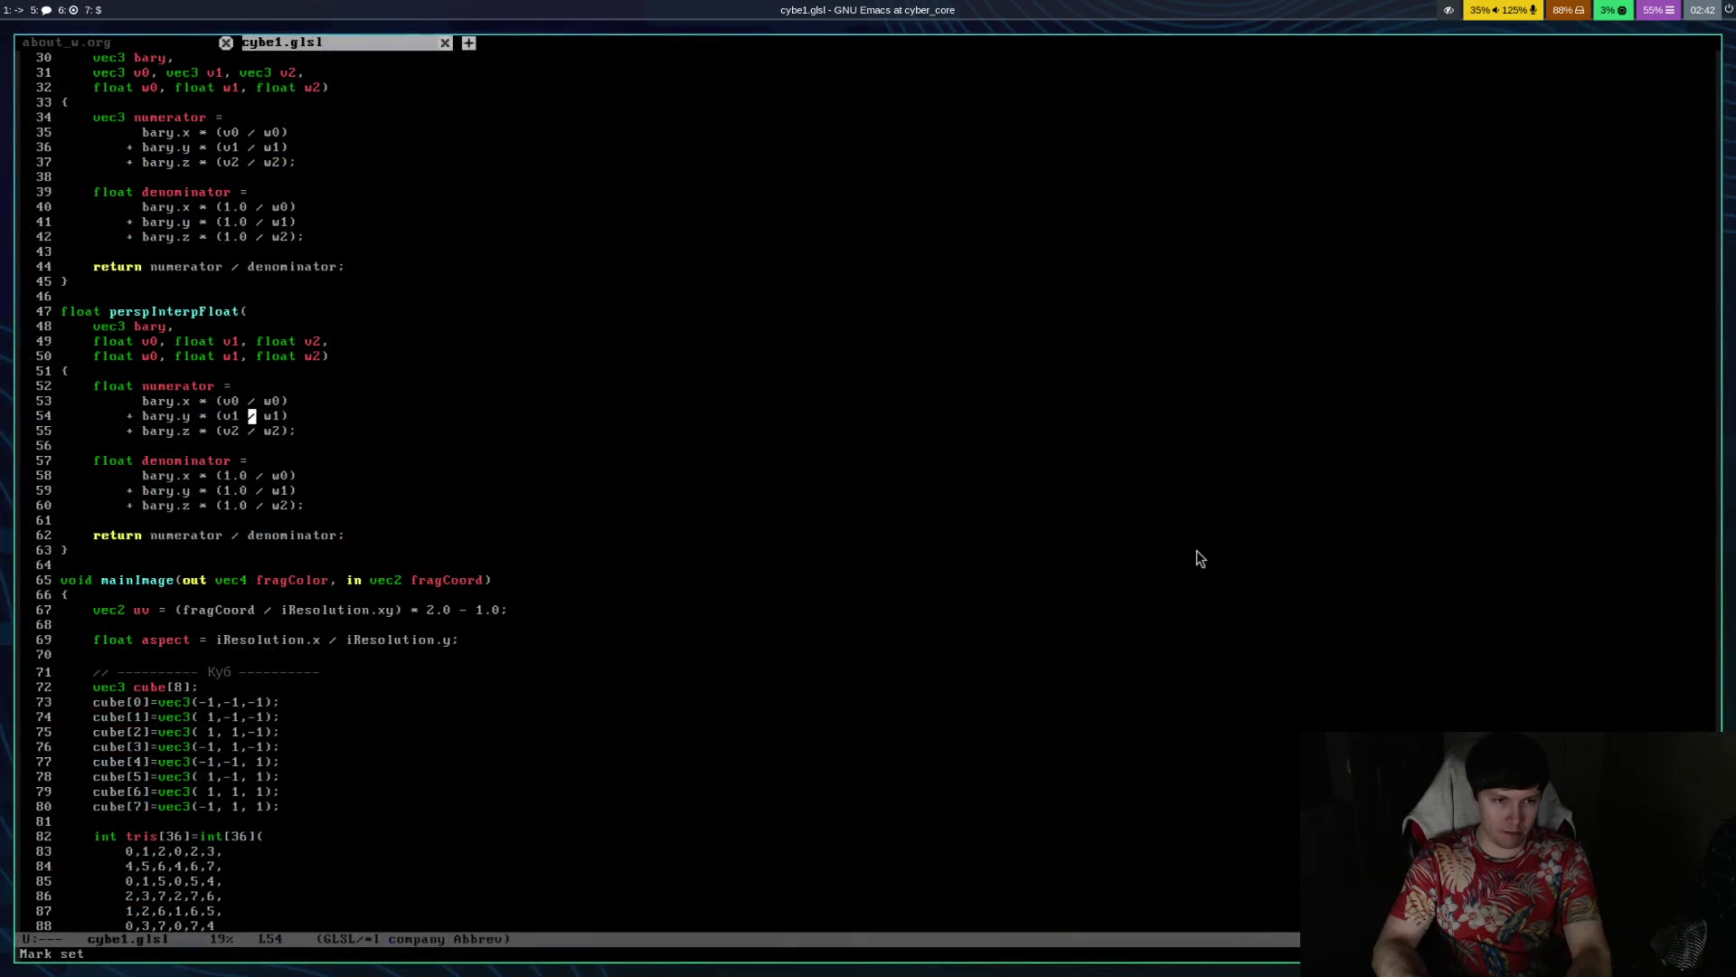
{"action": "key", "text": "super+shift+5"}
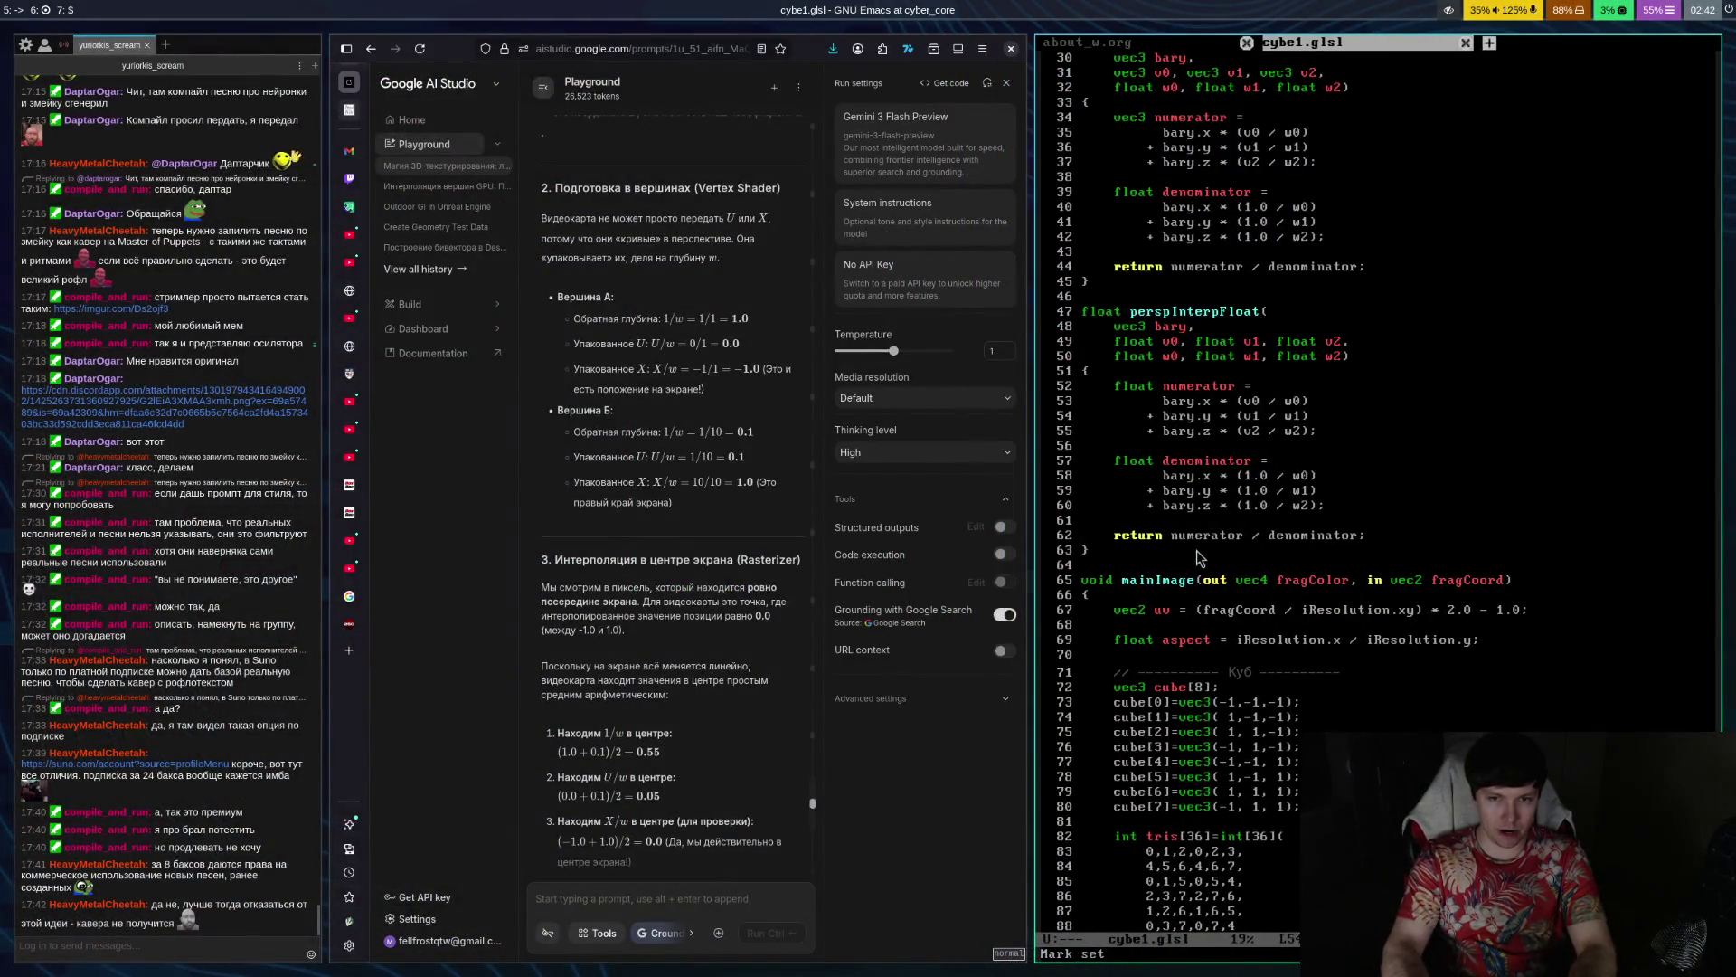
{"action": "key", "text": "super+shift+Down"}
{"action": "key", "text": "super+shift+Right"}
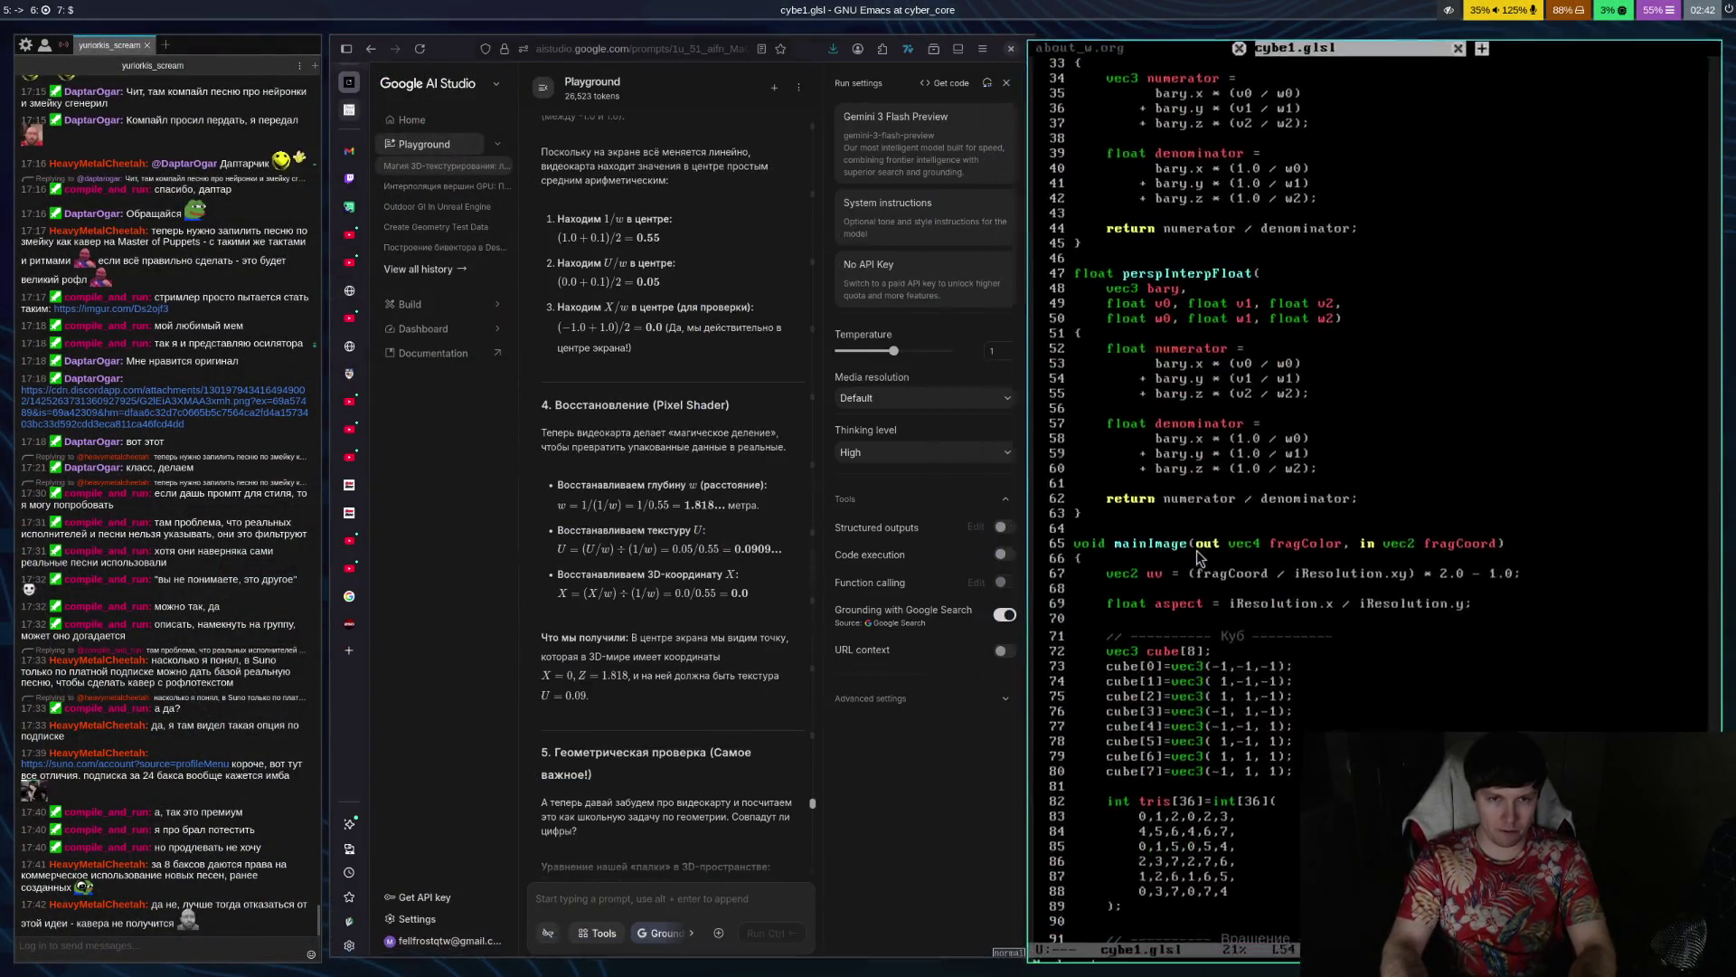
{"action": "key", "text": "super+shift+Left"}
{"action": "key", "text": "super+shift+Up"}
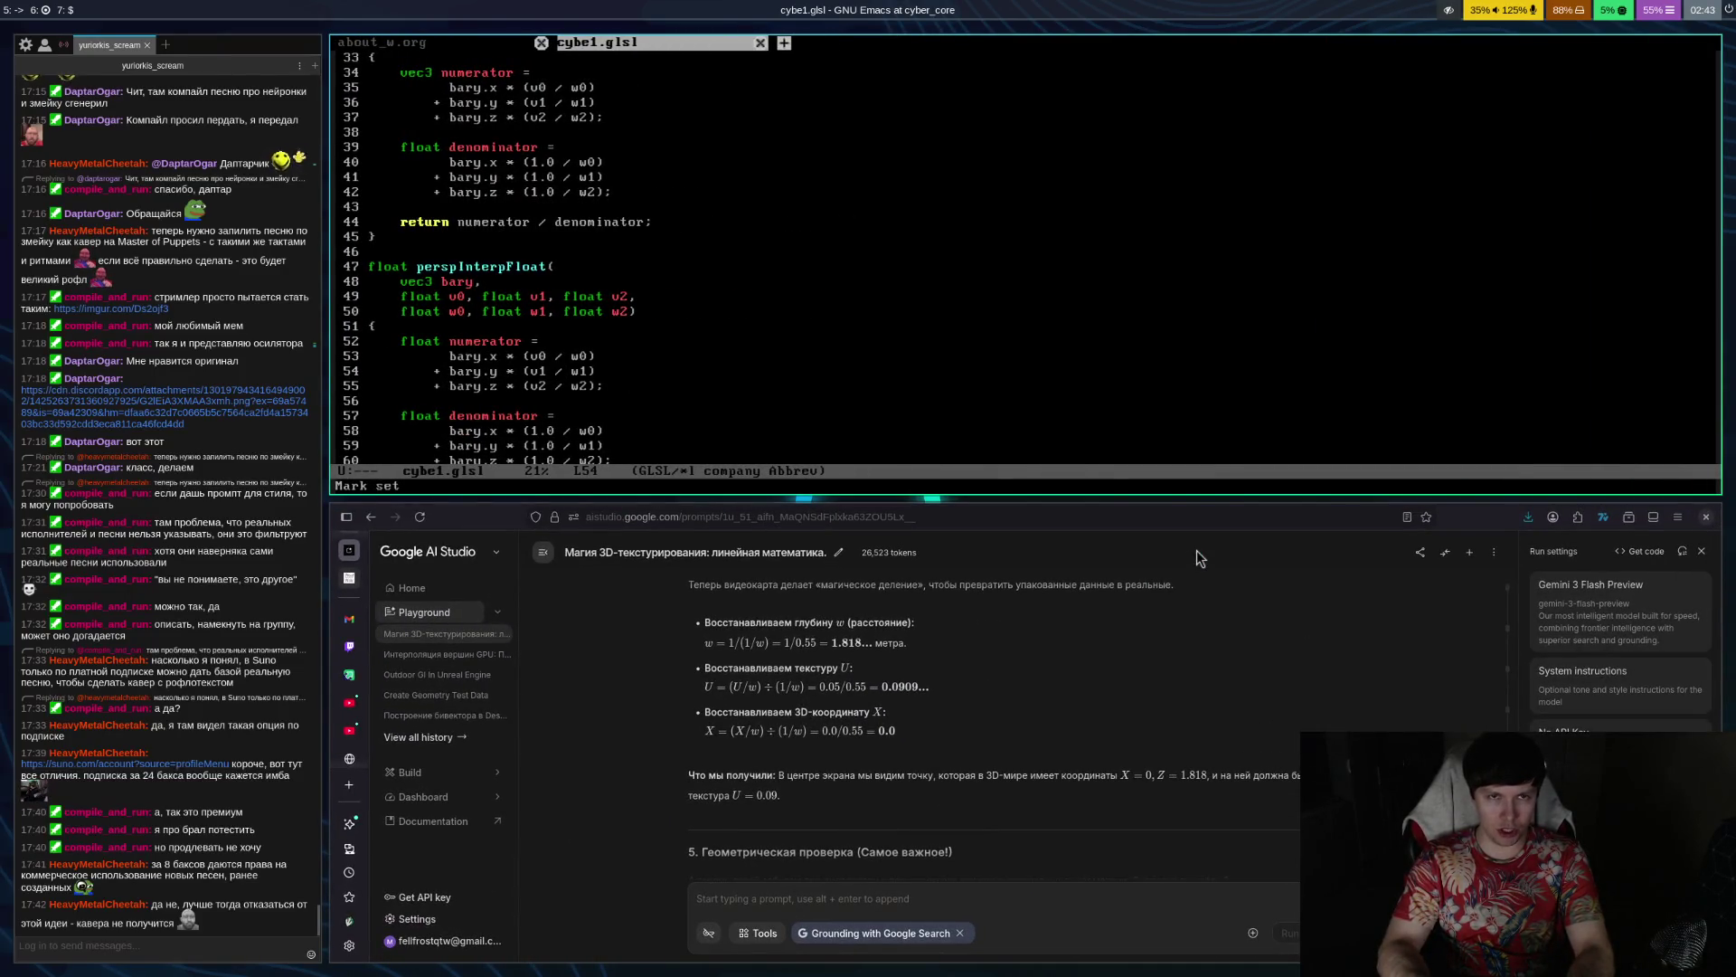
Cycle between the shader and about_w.org buffers, ending at the bottom of about_w.org
{"action": "key", "text": "ctrl+x"}
{"action": "key", "text": "b"}
{"action": "key", "text": "Return"}
{"action": "key", "text": "ctrl+x"}
{"action": "key", "text": "b"}
{"action": "key", "text": "Return"}
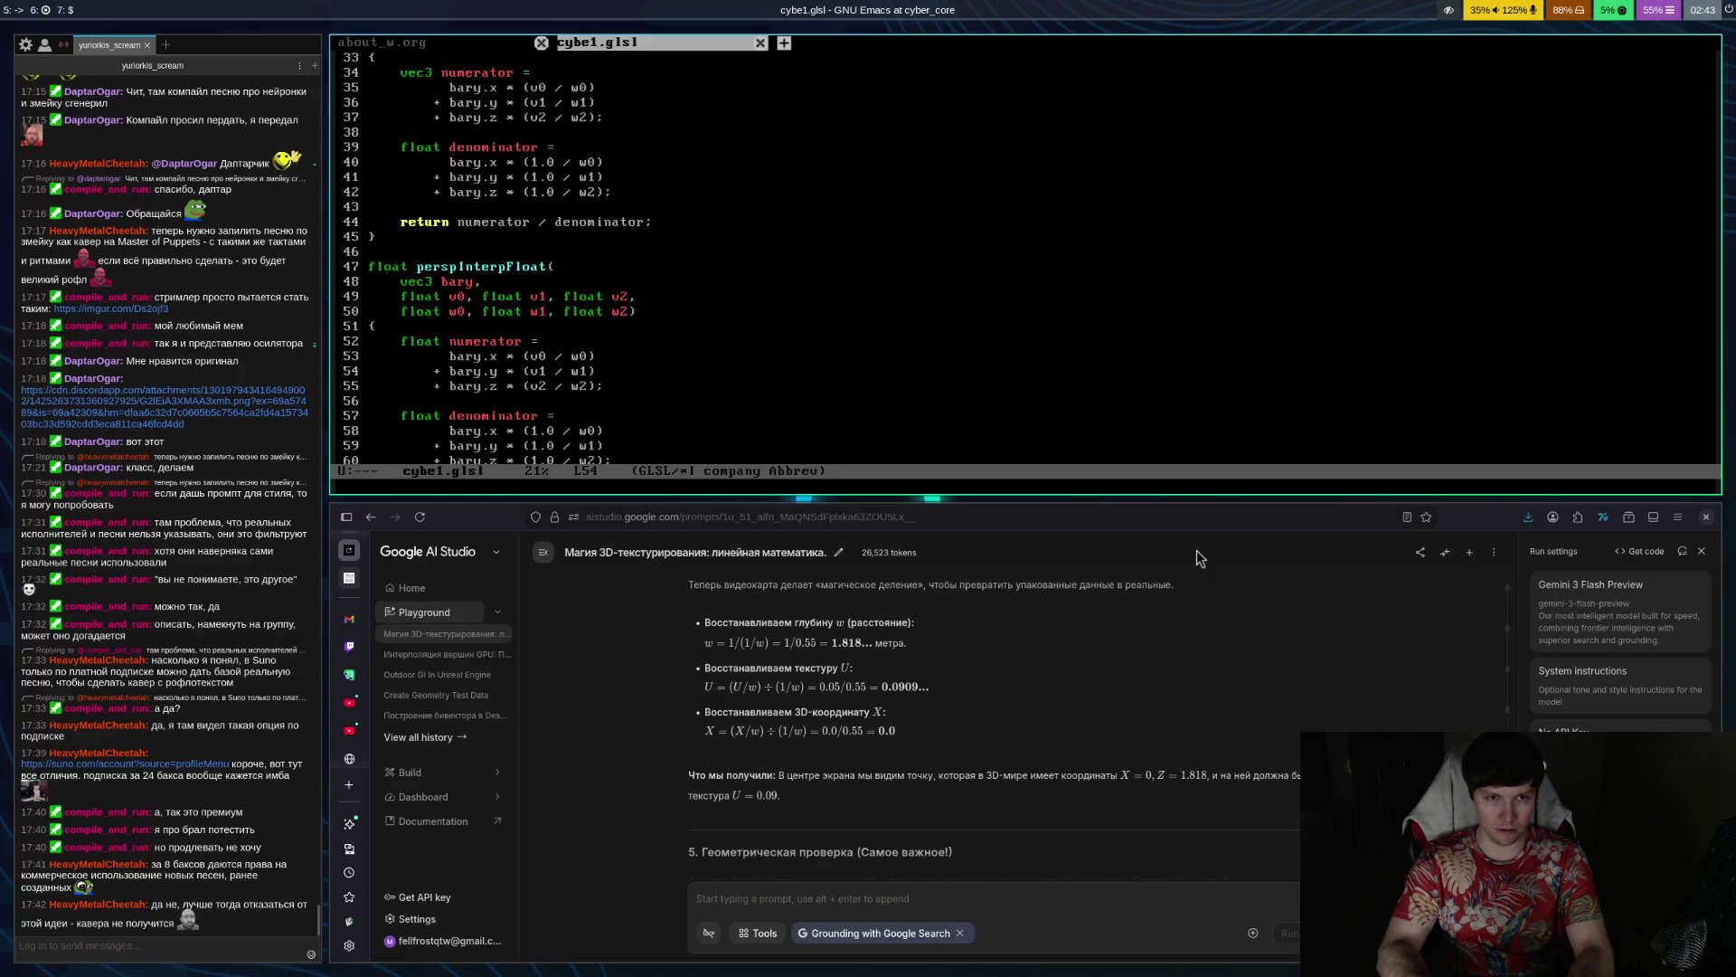
{"action": "key", "text": "ctrl+x"}
{"action": "key", "text": "b"}
{"action": "key", "text": "Return"}
{"action": "key", "text": "alt+greater"}
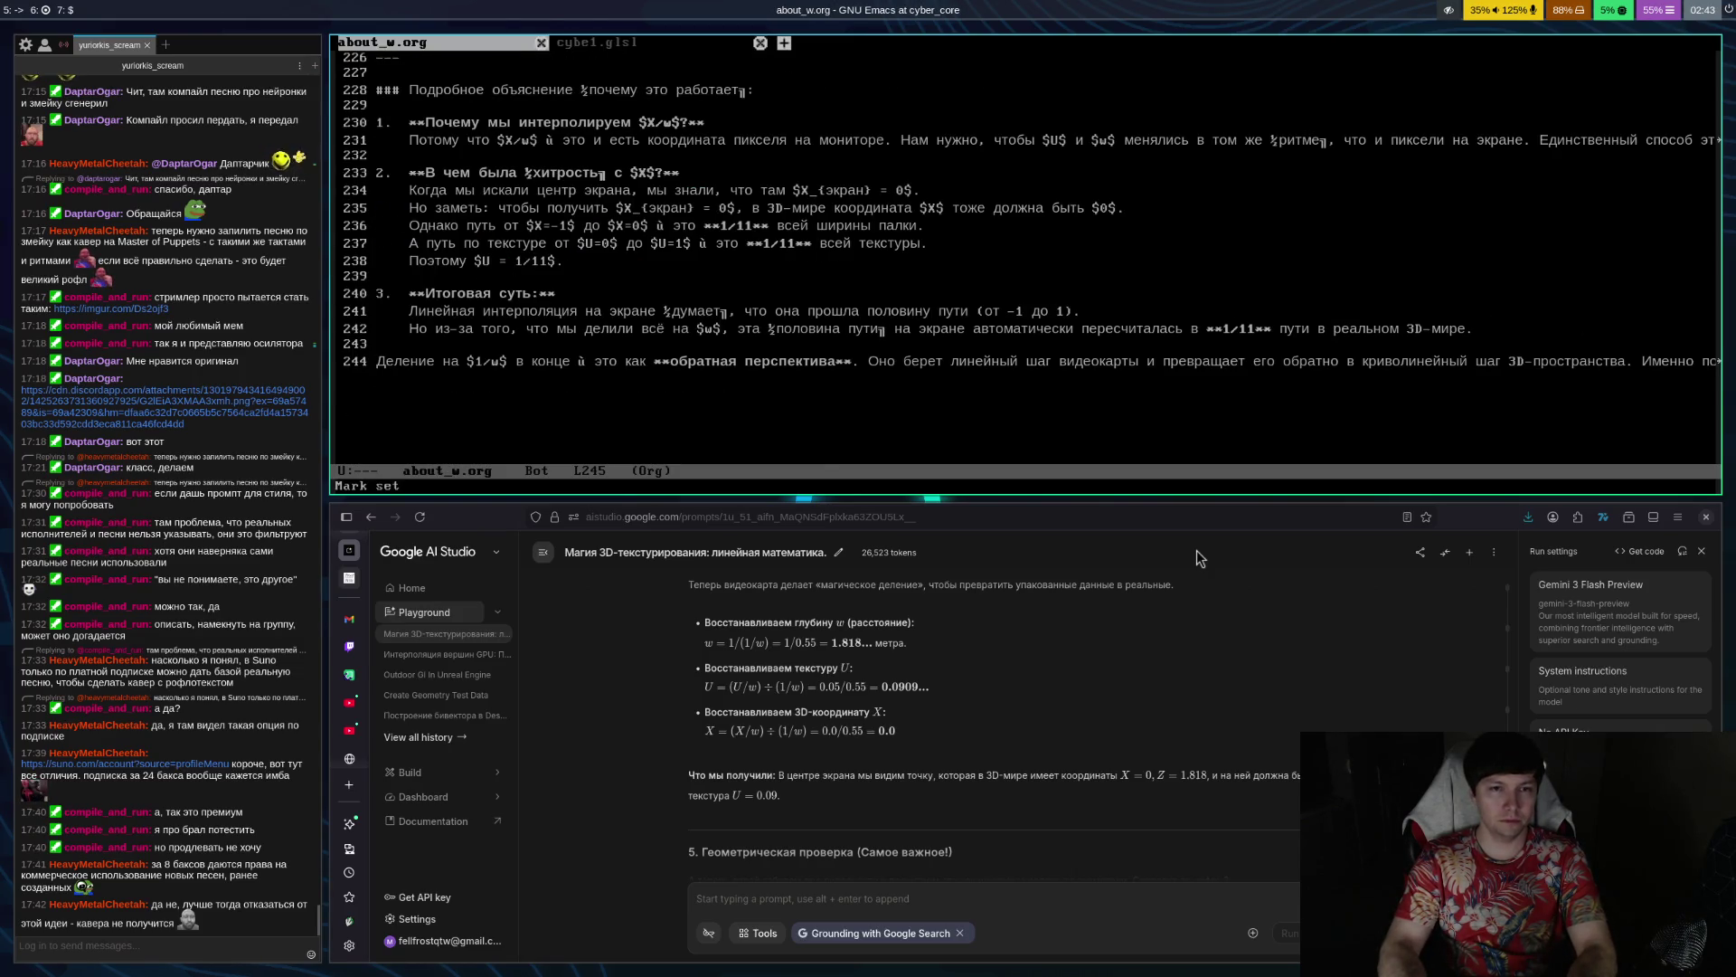
Open practice.org from the recent-files list
{"action": "key", "text": "ctrl+x"}
{"action": "key", "text": "b"}
{"action": "key", "text": "Return"}
{"action": "key", "text": "ctrl+x"}
{"action": "key", "text": "ctrl+r"}
{"action": "key", "text": "Down"}
{"action": "key", "text": "Down"}
{"action": "key", "text": "Return"}
Go to the end of practice.org and start a new line 59
{"action": "key", "text": "alt+greater"}
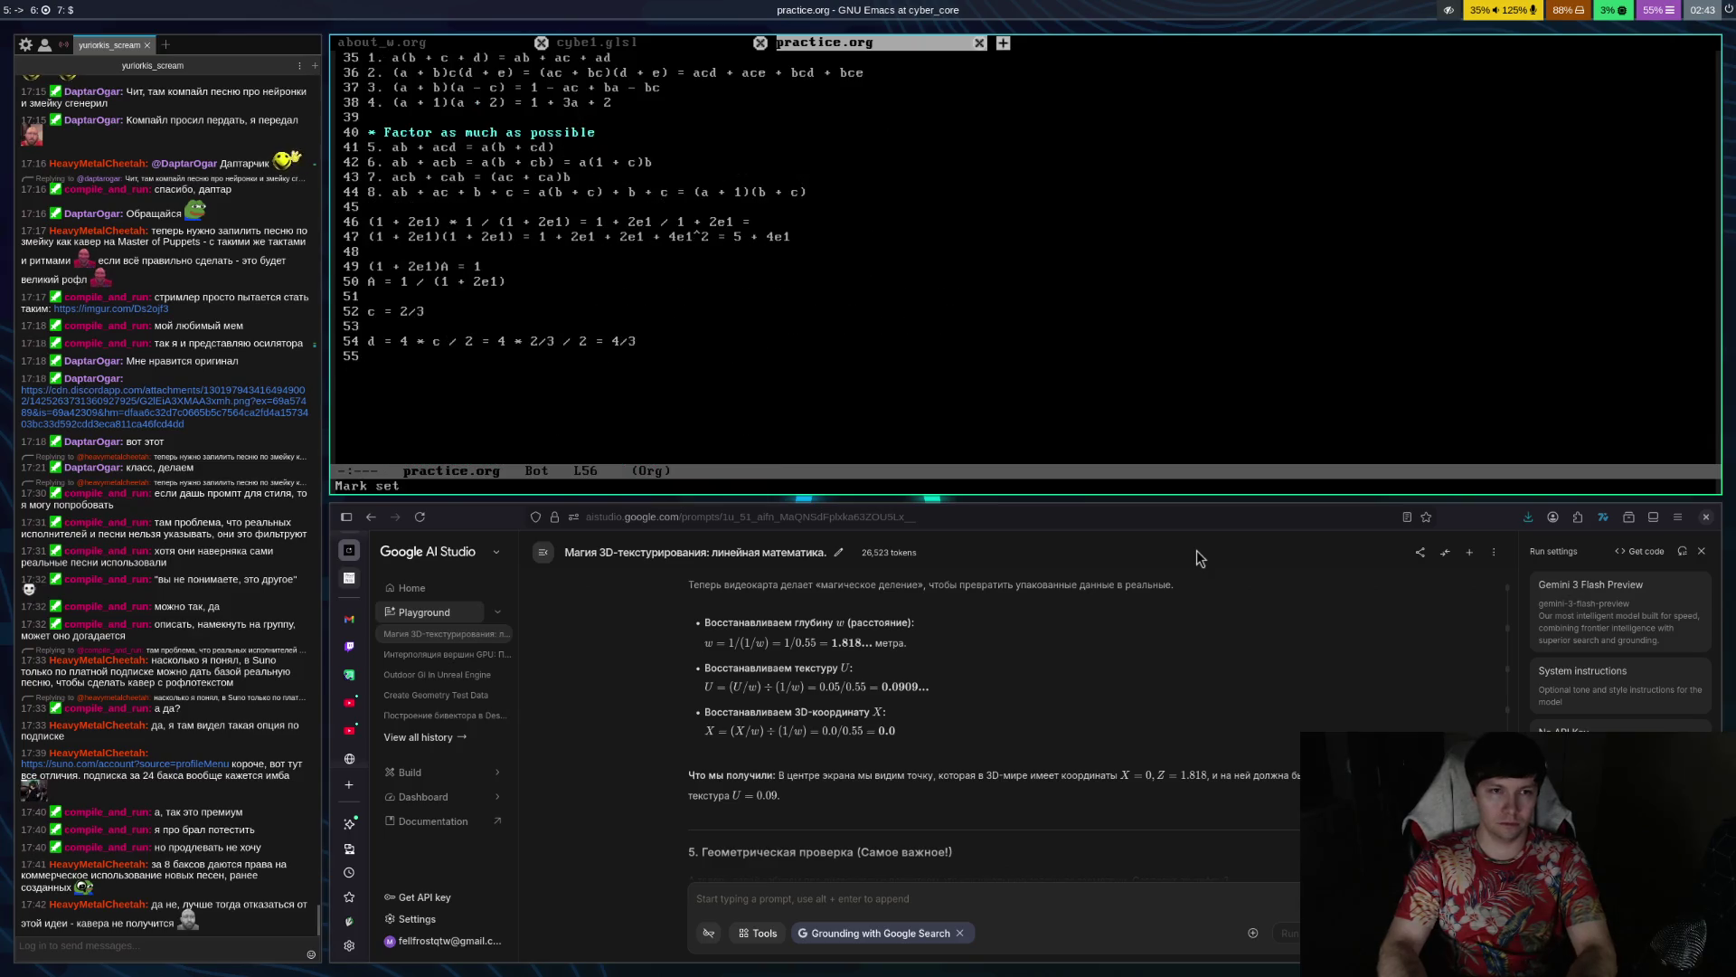
{"action": "key", "text": "Return"}
{"action": "type", "text": "w"}
{"action": "key", "text": "BackSpace"}
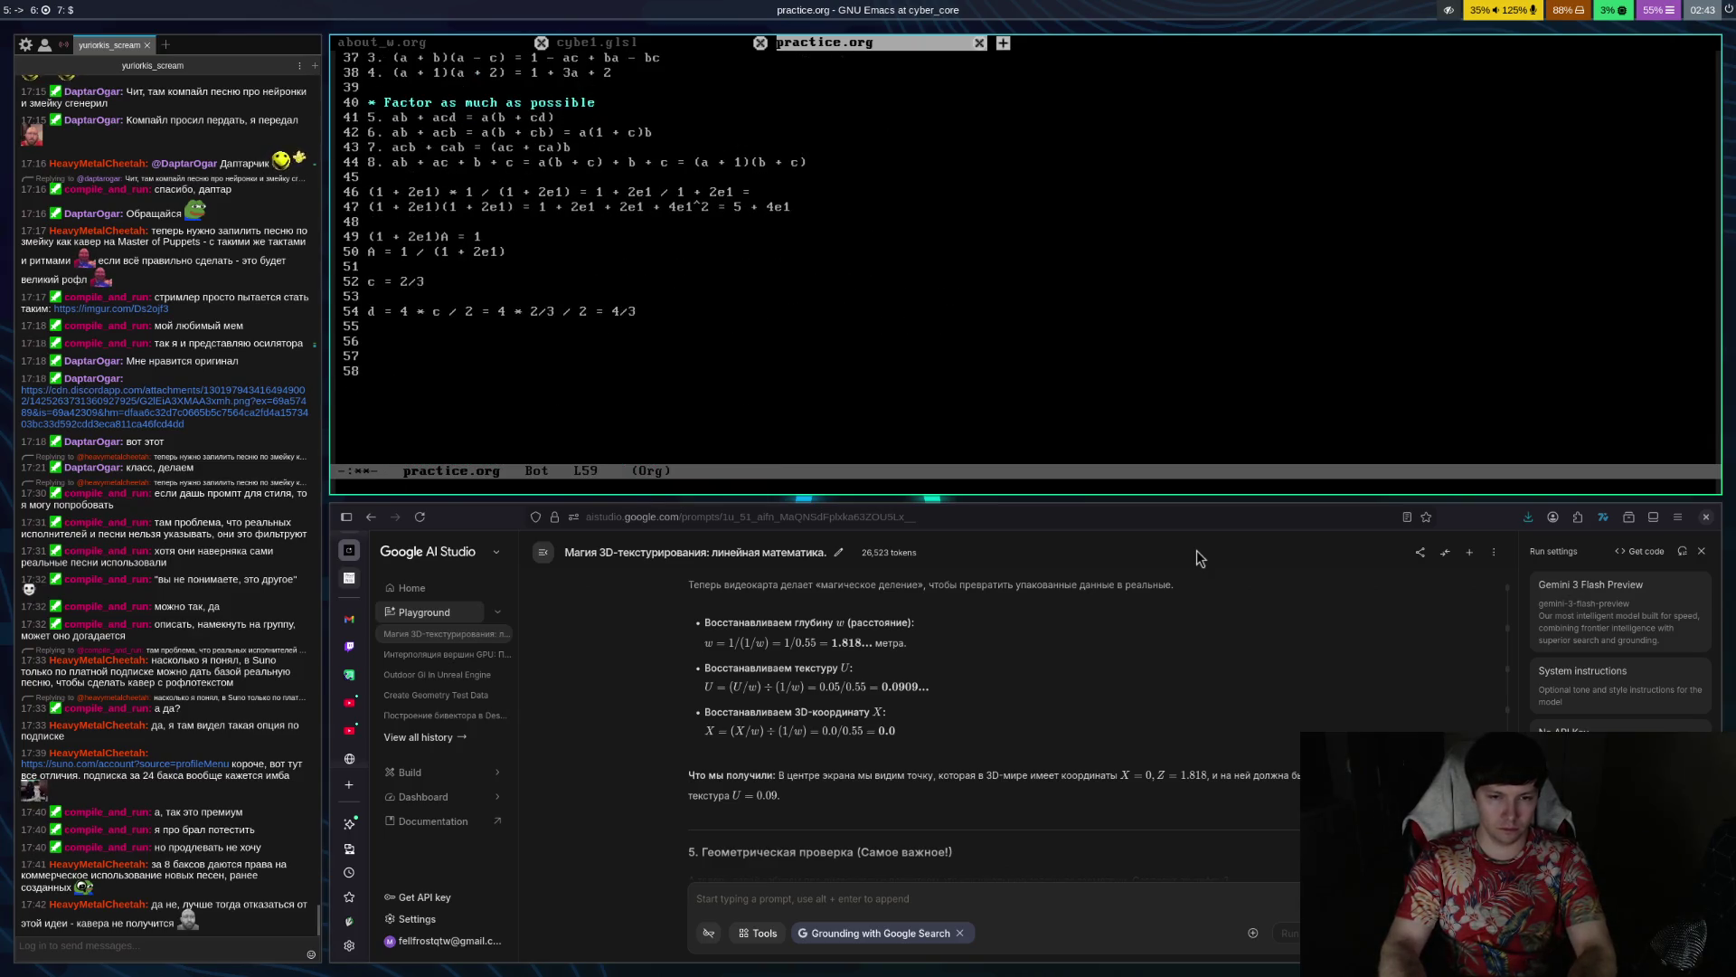
Remove empty line 59, then recheck the Gemini answer's step-3 centre values in AI Studio
{"action": "key", "text": "BackSpace"}
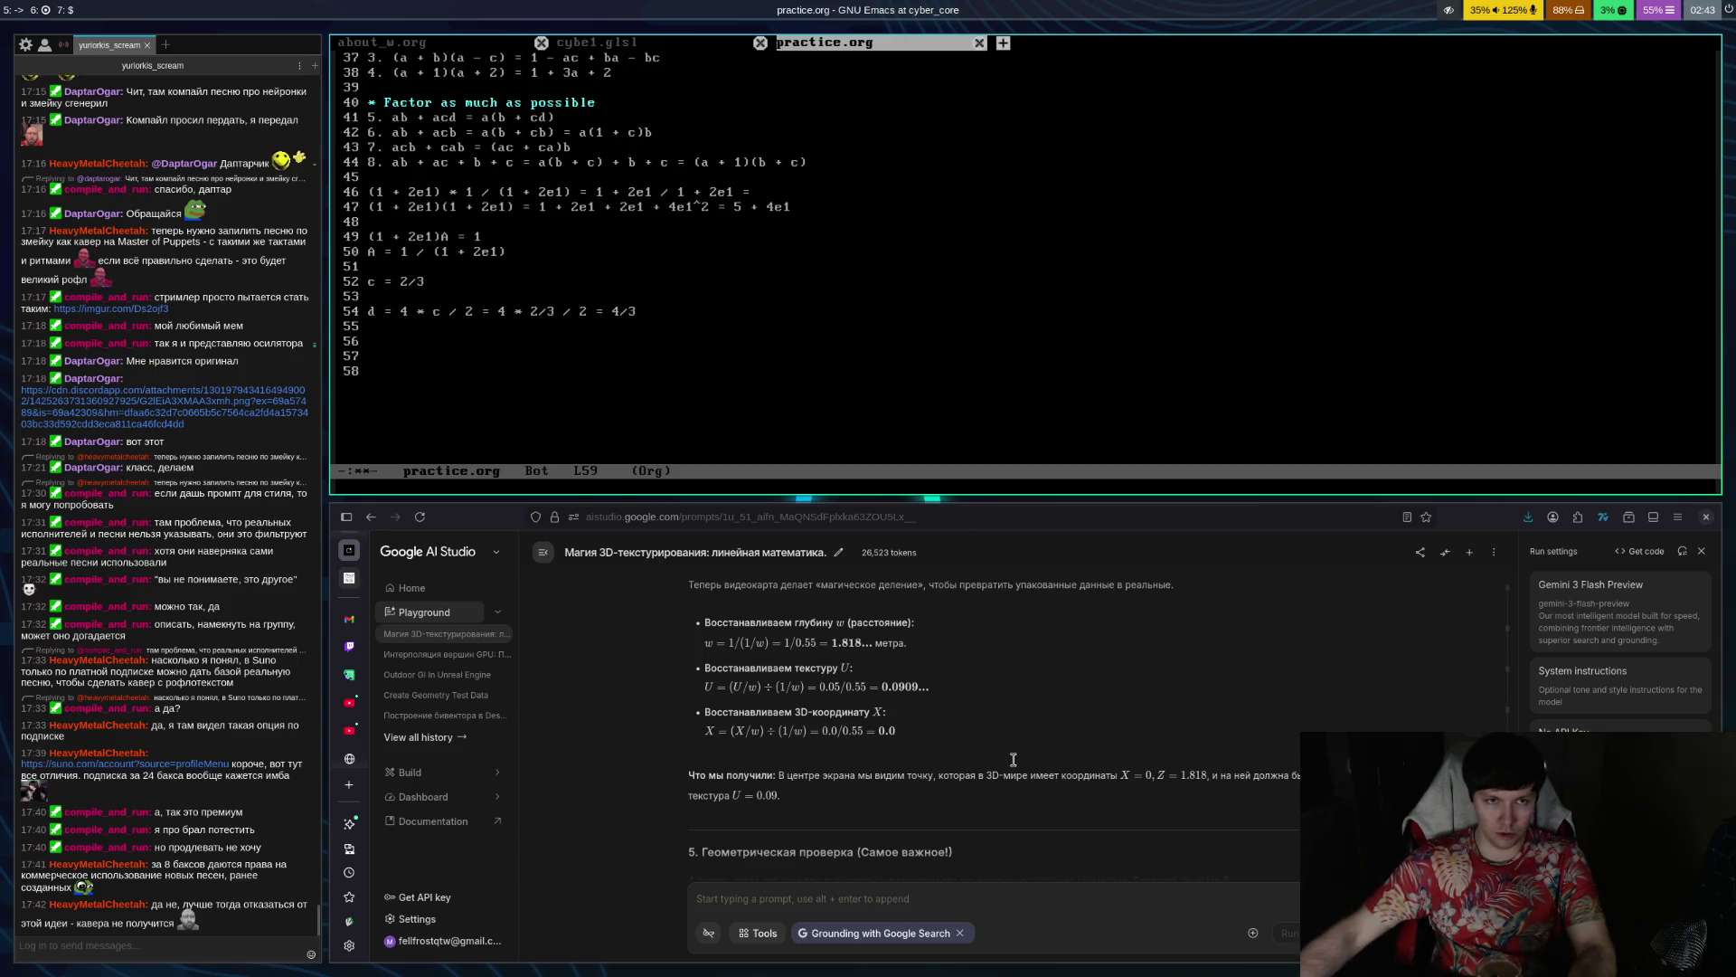
{"action": "left_click", "coordinate": [1049, 737]}
{"action": "scroll", "coordinate": [1042, 736], "scroll_direction": "up", "scroll_amount": 3}
{"action": "scroll", "coordinate": [1040, 736], "scroll_direction": "up", "scroll_amount": 5}
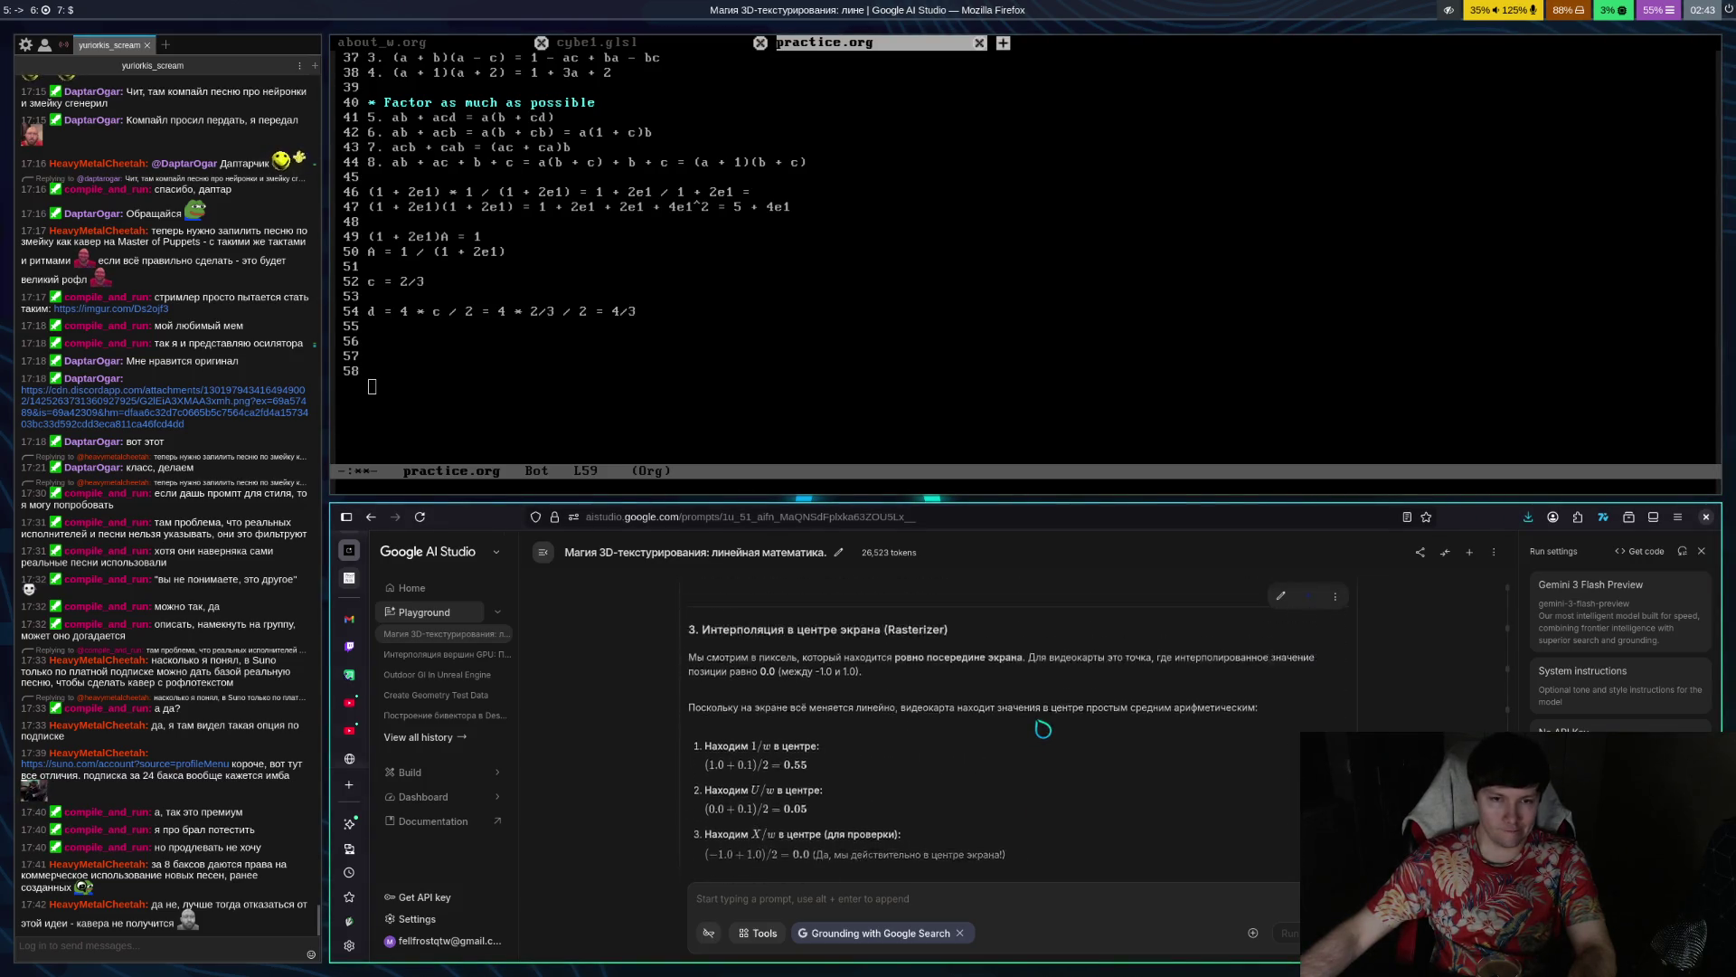
{"action": "scroll", "coordinate": [1053, 738], "scroll_direction": "down", "scroll_amount": 5}
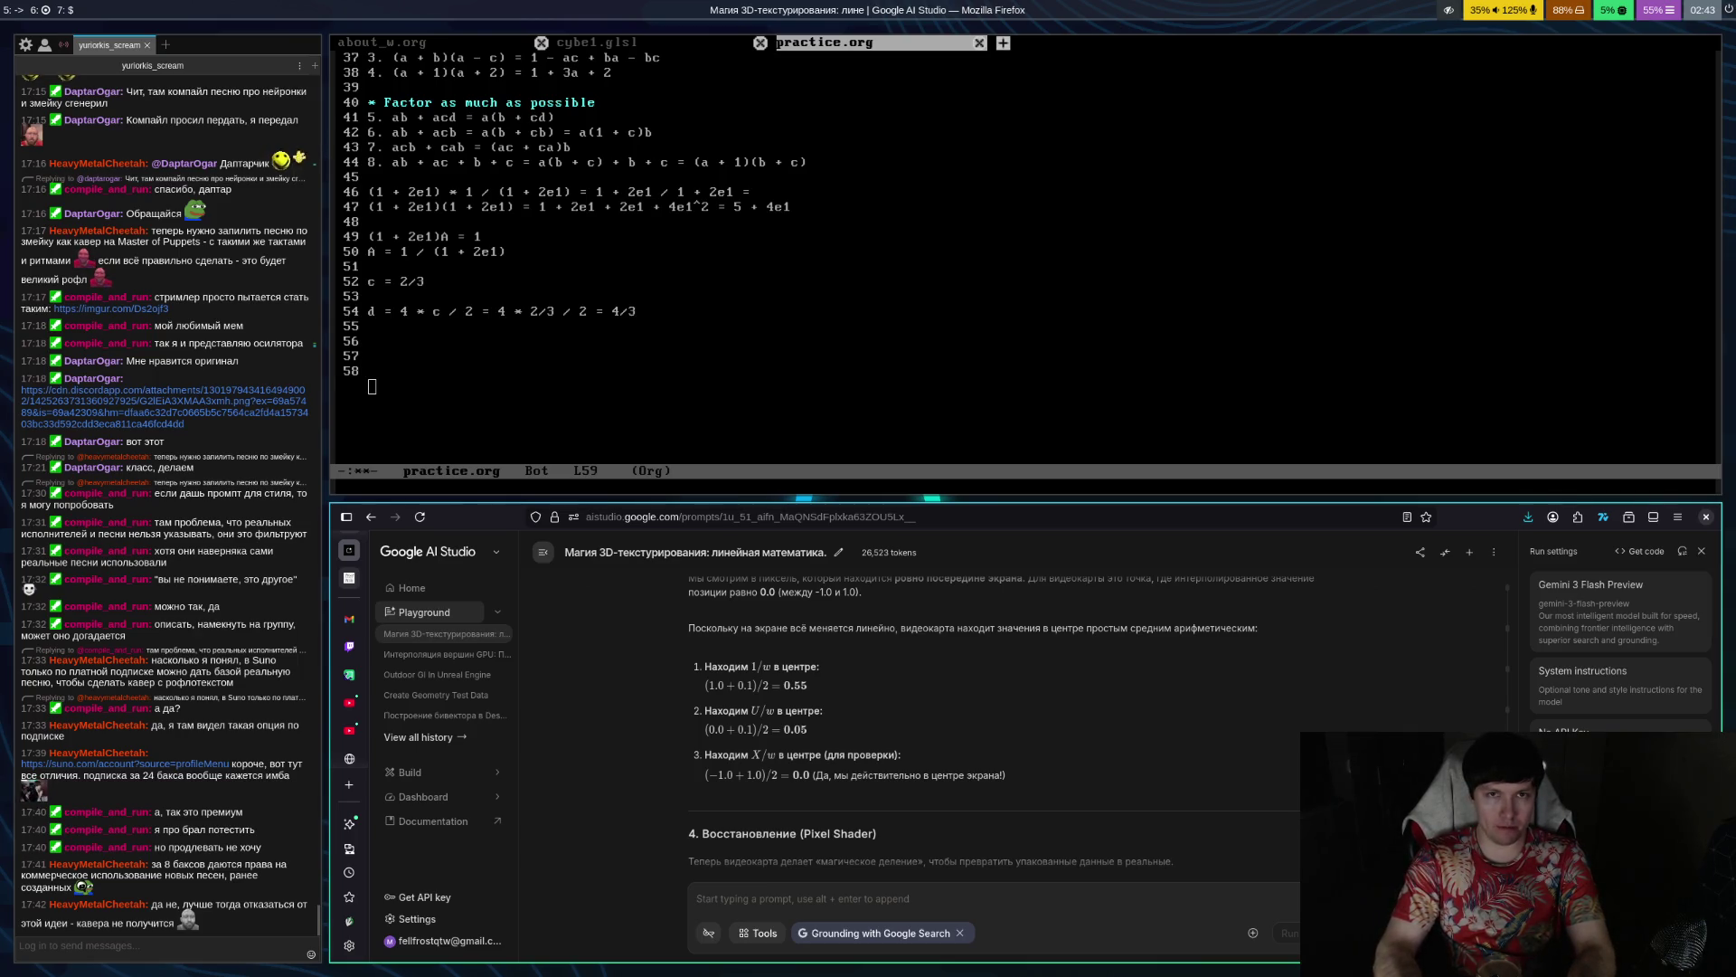
{"action": "key", "text": "super+k"}
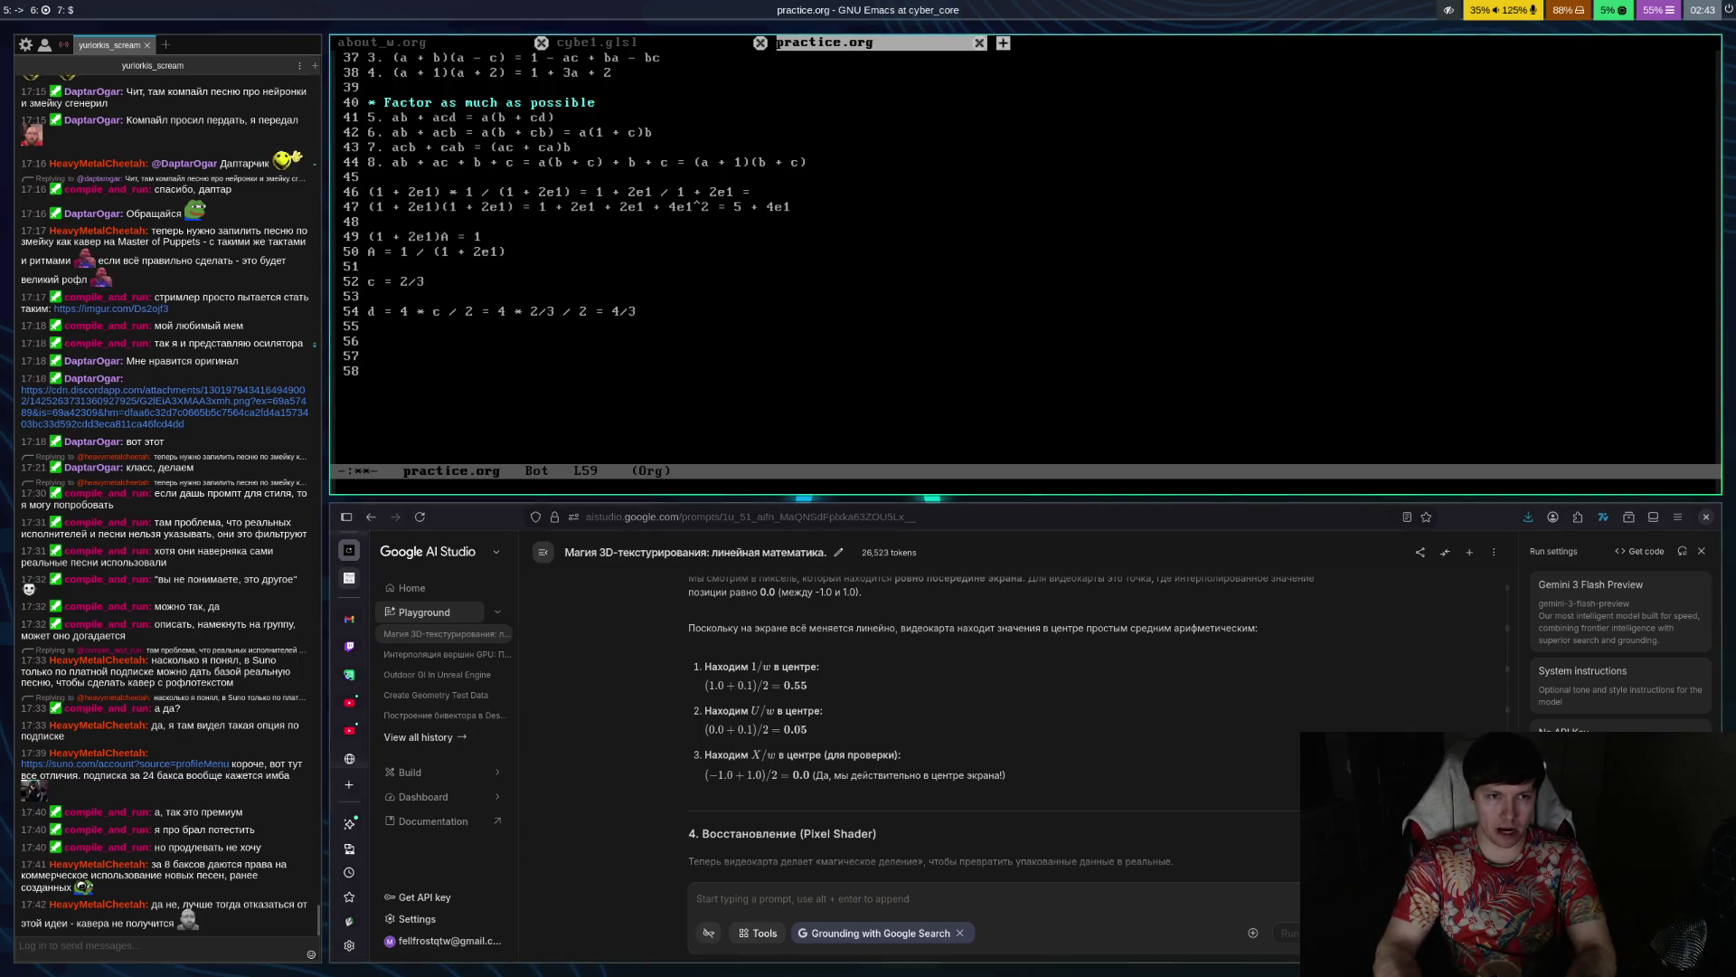
Split Emacs into side-by-side windows and move to the right one
{"action": "key", "text": "ctrl+x"}
{"action": "key", "text": "3"}
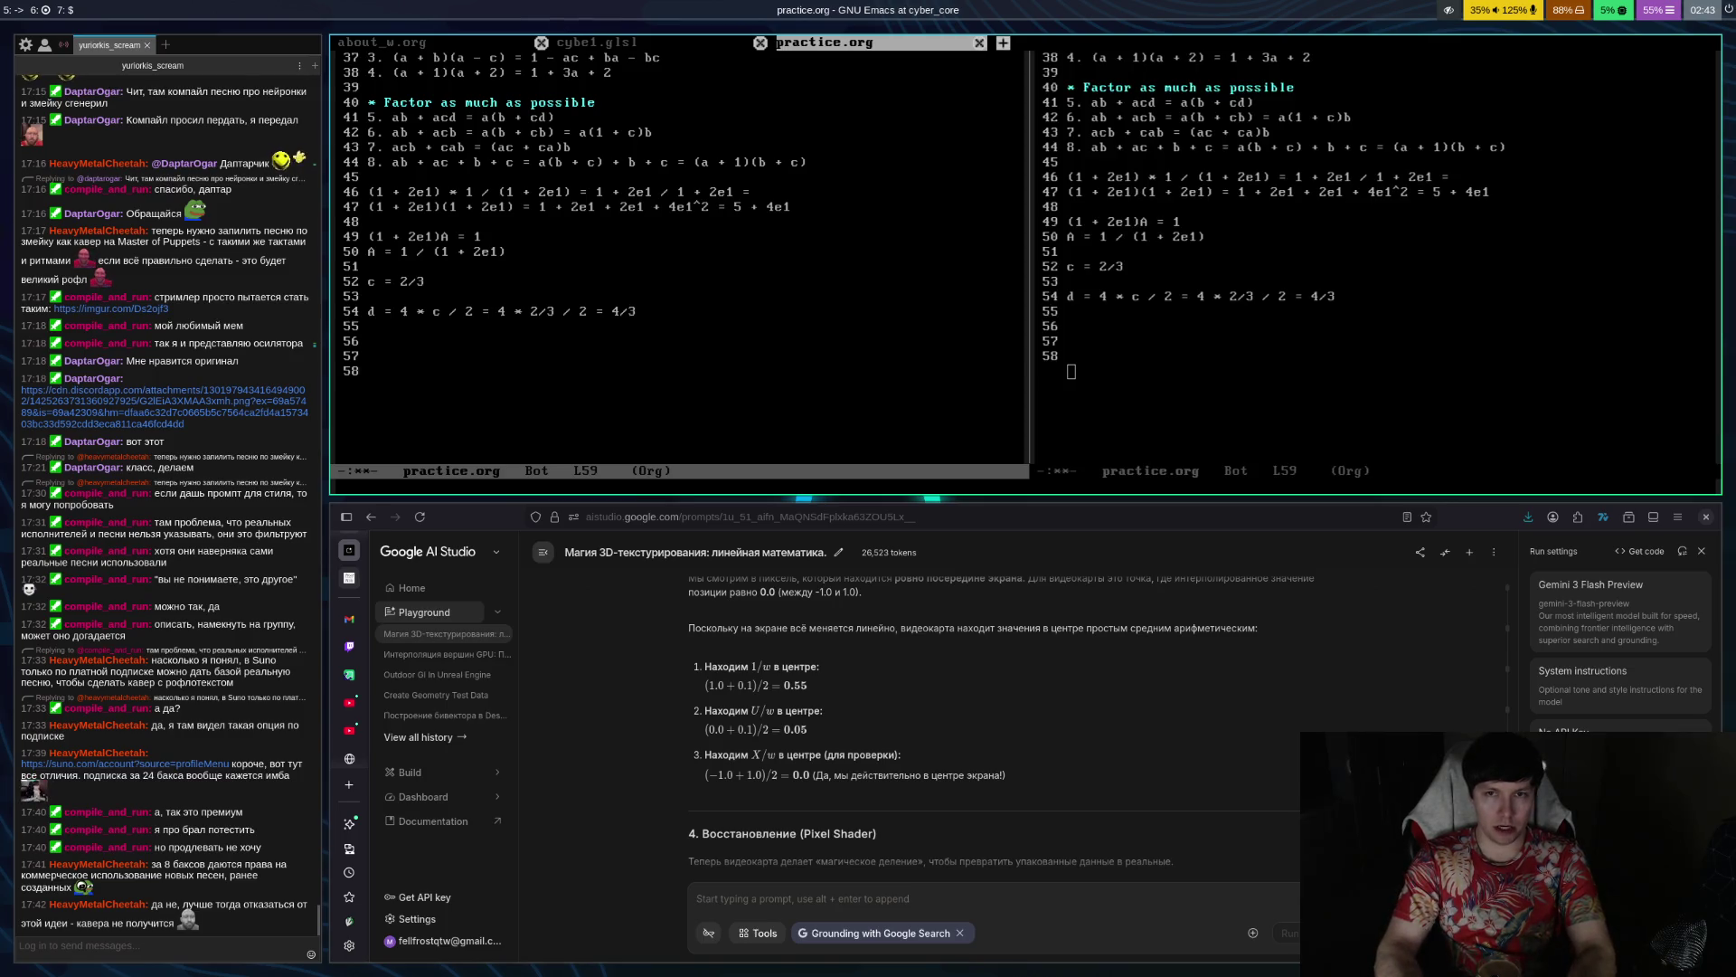
{"action": "key", "text": "ctrl+x"}
{"action": "key", "text": "o"}
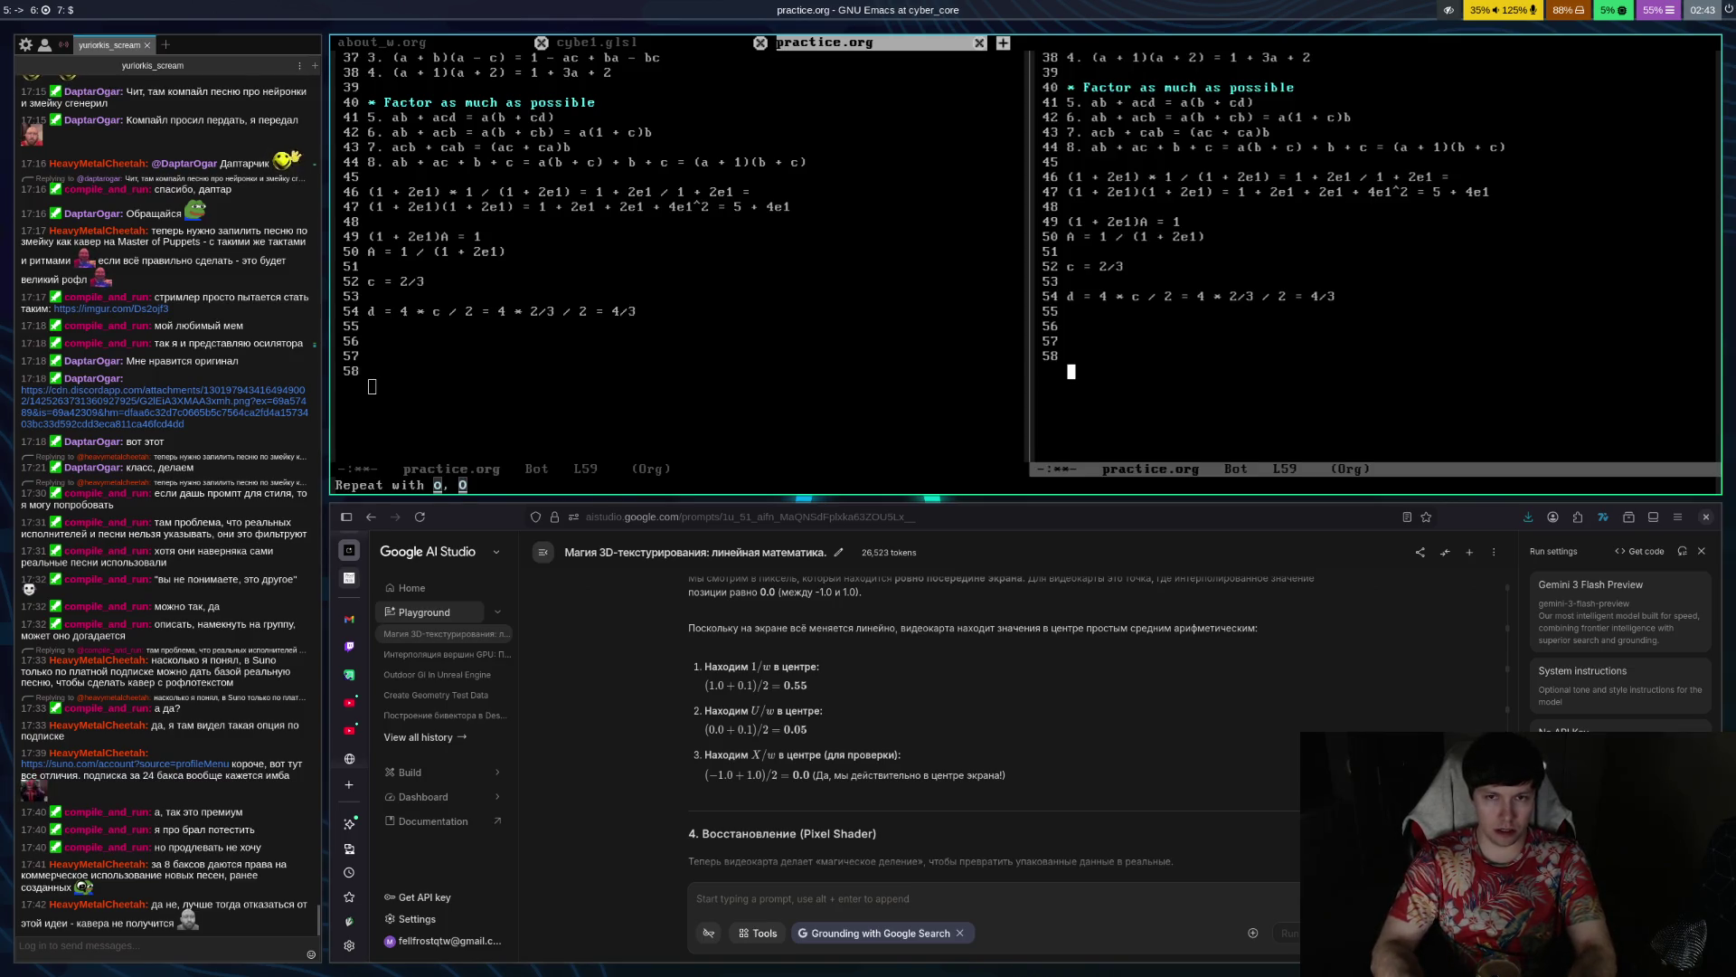
Open cube1.glsl from recent files in the right window, showing perspInterpFloat
{"action": "key", "text": "ctrl+x"}
{"action": "key", "text": "ctrl+f"}
{"action": "key", "text": "ctrl+g"}
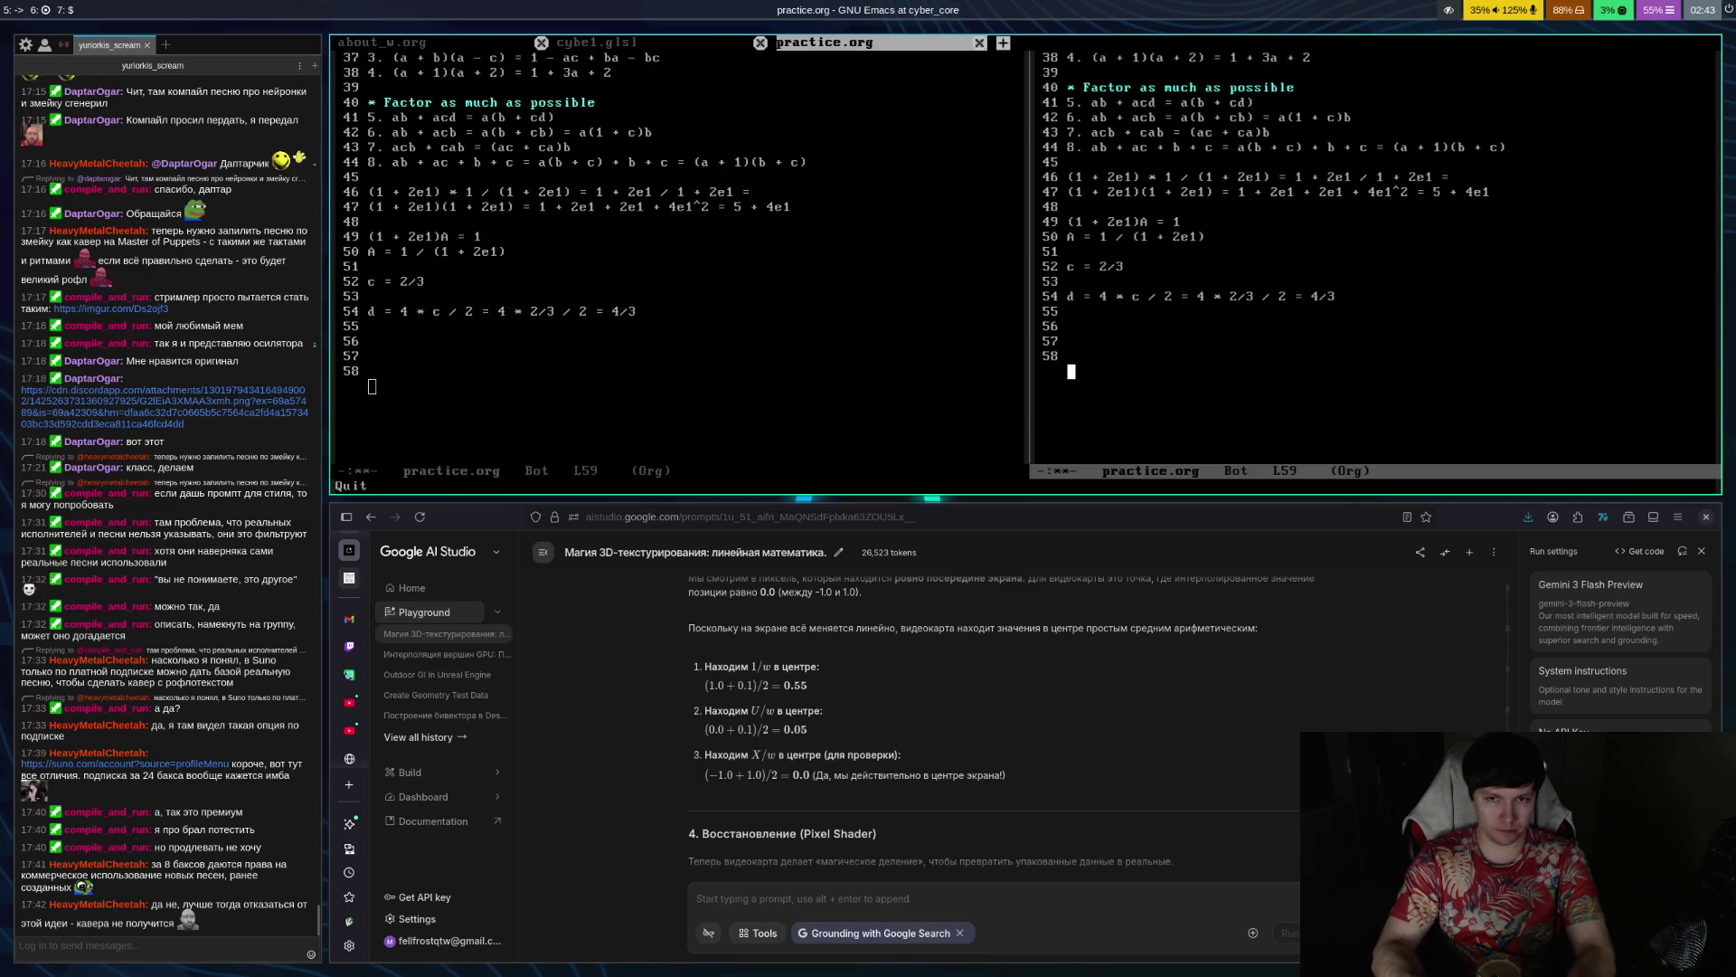
{"action": "key", "text": "ctrl+x"}
{"action": "key", "text": "ctrl+r"}
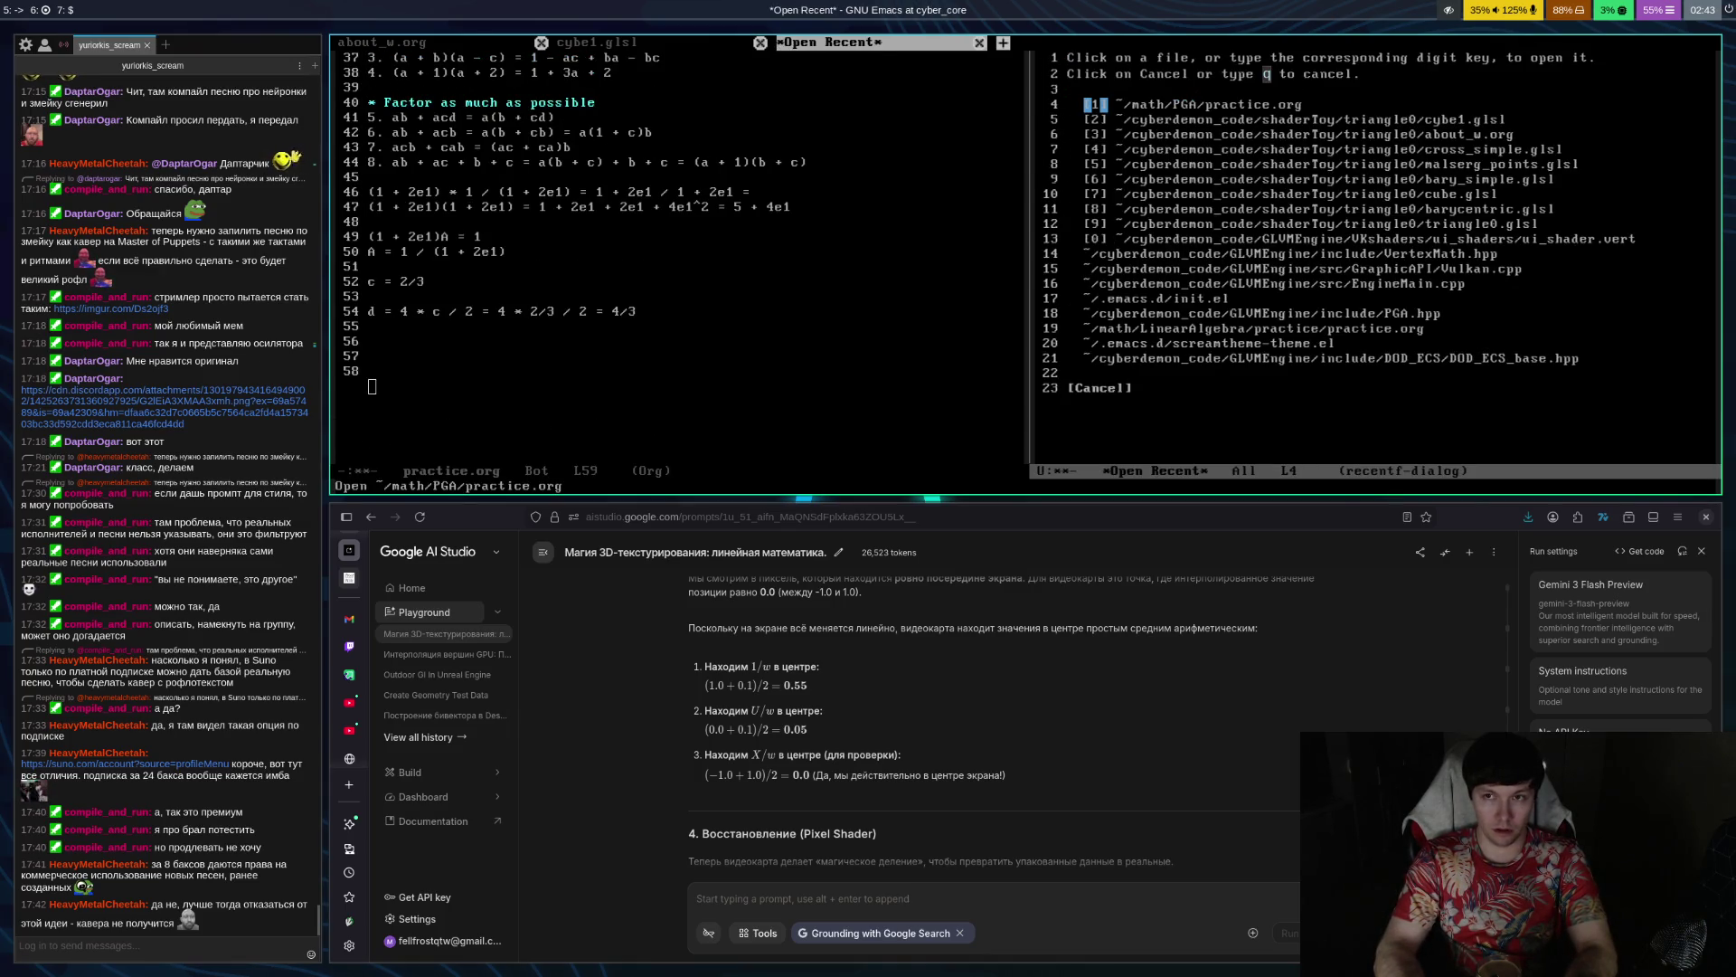
{"action": "key", "text": "Down"}
{"action": "key", "text": "Return"}
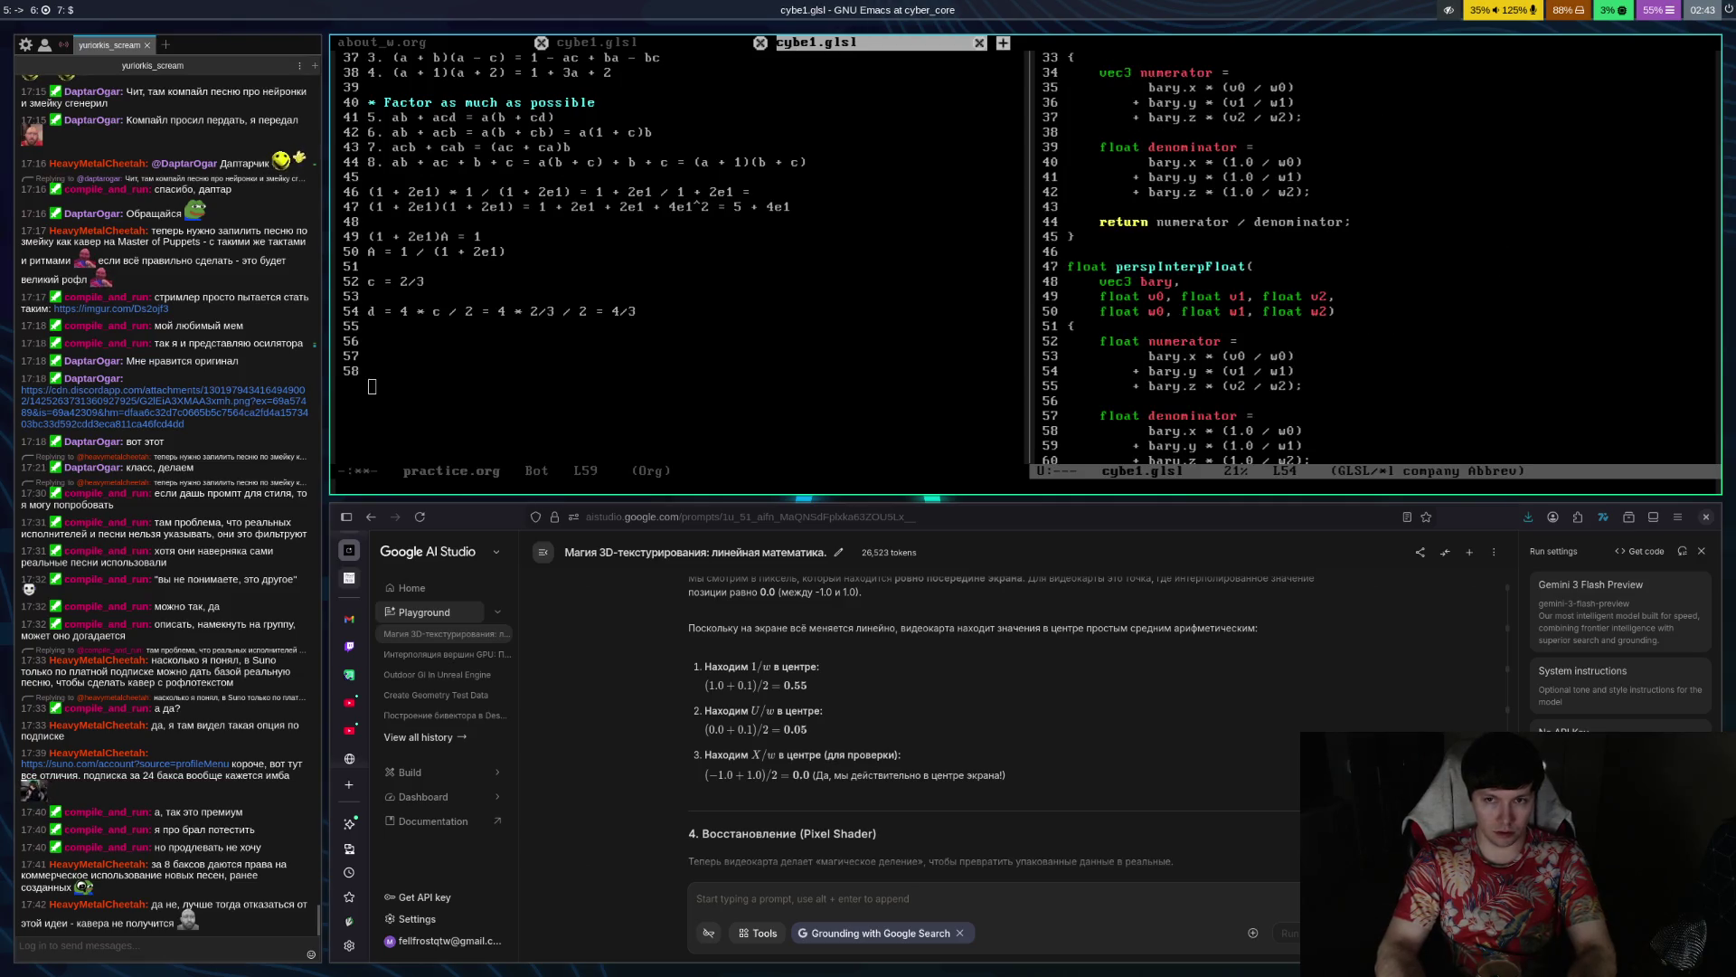
{"action": "key", "text": "Down"}
{"action": "key", "text": "Down"}
{"action": "key", "text": "Down"}
{"action": "key", "text": "Up"}
Return to the practice.org window and clear the stray characters on line 59
{"action": "key", "text": "ctrl+x"}
{"action": "type", "text": "ow"}
{"action": "key", "text": "BackSpace"}
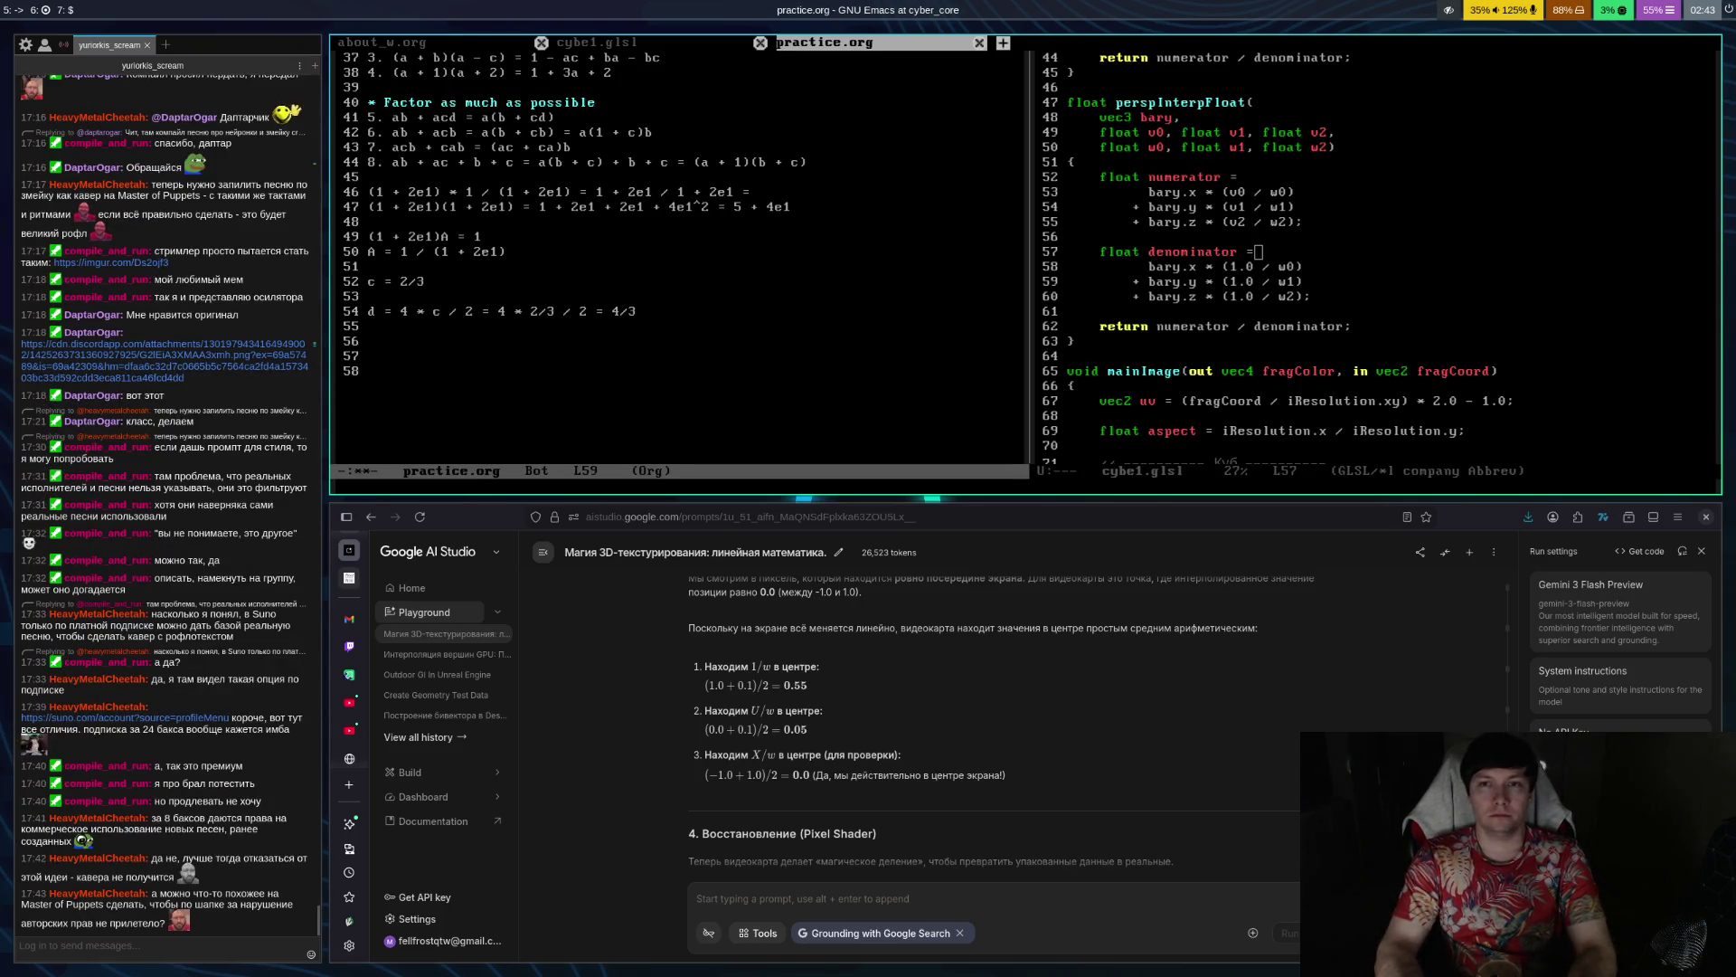
{"action": "type", "text": "ww"}
{"action": "key", "text": "BackSpace"}
{"action": "key", "text": "BackSpace"}
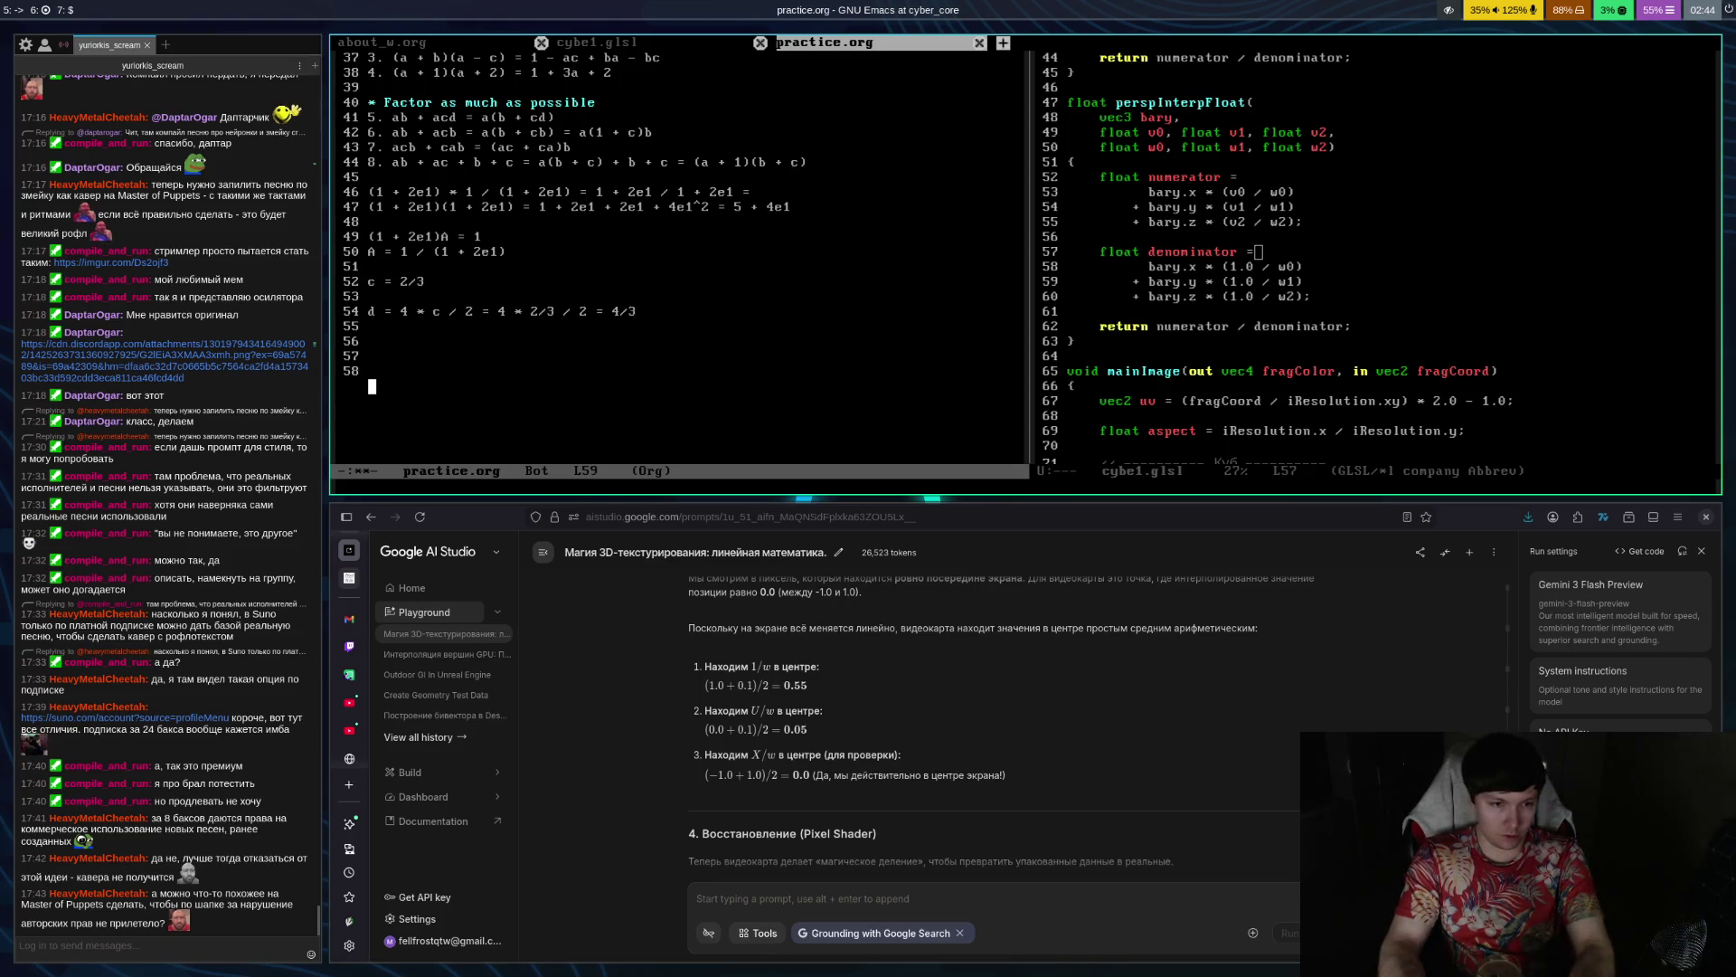
Start the calculation '0.2 * 1 / 1 +' on line 59 of practice.org
{"action": "type", "text": "0.2 * "}
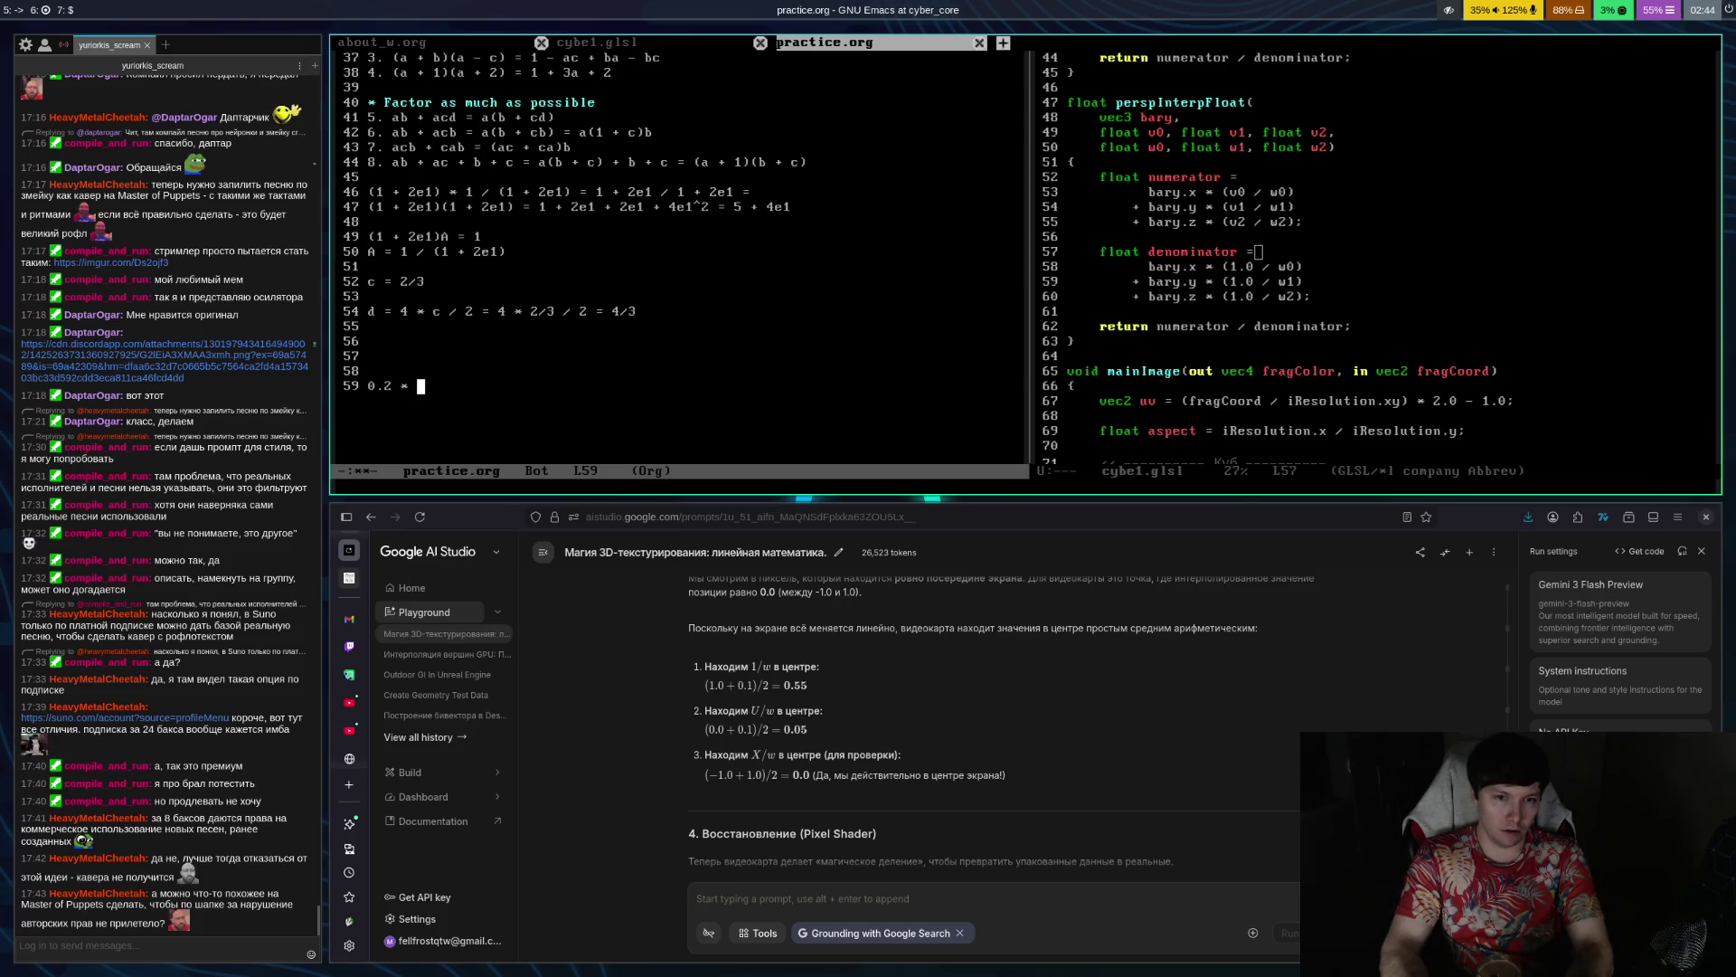
{"action": "type", "text": "1 "}
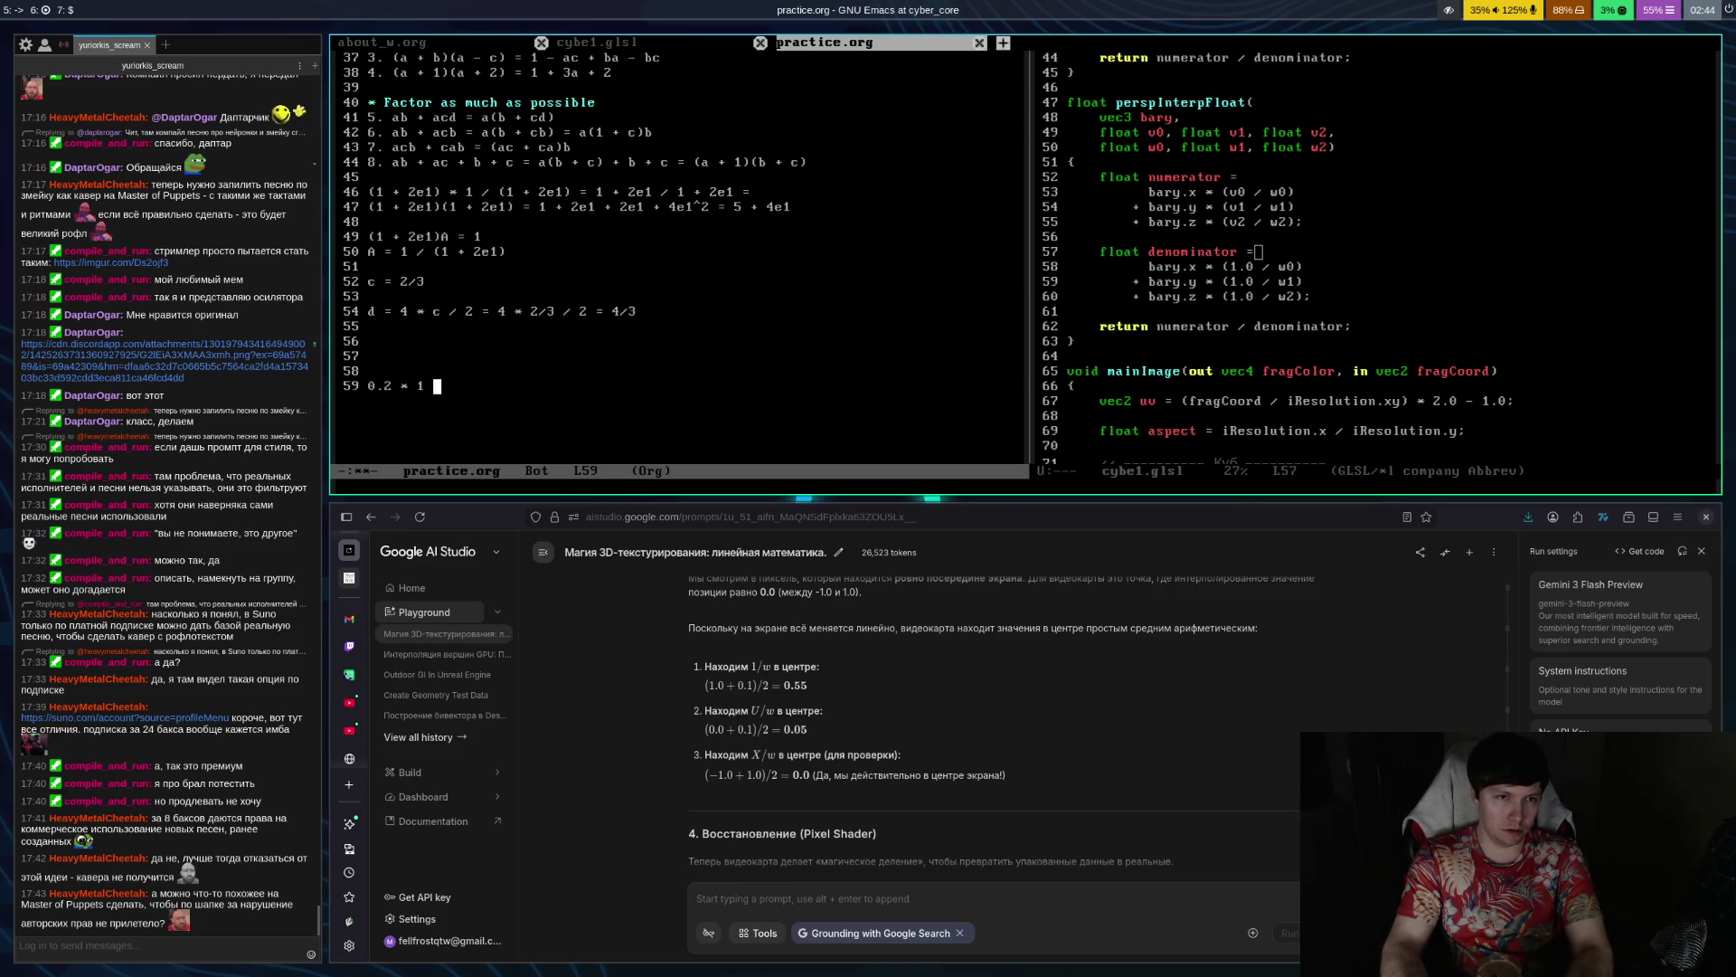
{"action": "type", "text": "/ 1 + wer"}
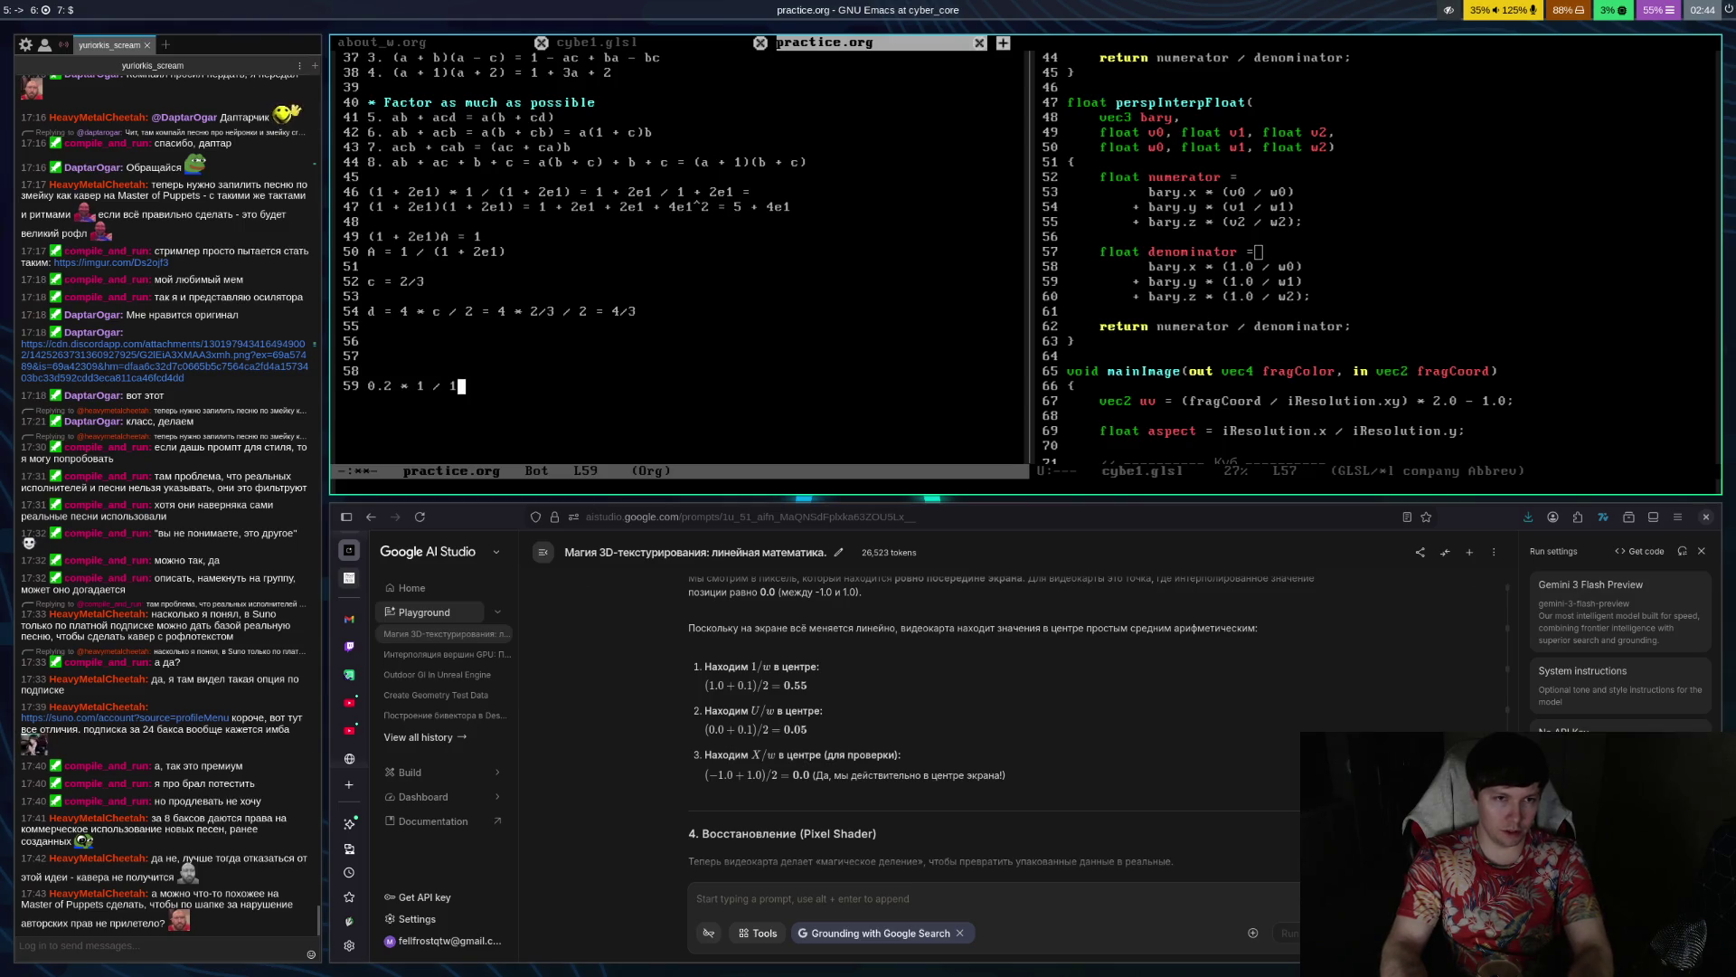
Complete line 59 as '0.2 * 1 / 1 + 0.8 * 10 / 10 = 1' and begin line 60
{"action": "key", "text": "BackSpace"}
{"action": "key", "text": "BackSpace"}
{"action": "key", "text": "BackSpace"}
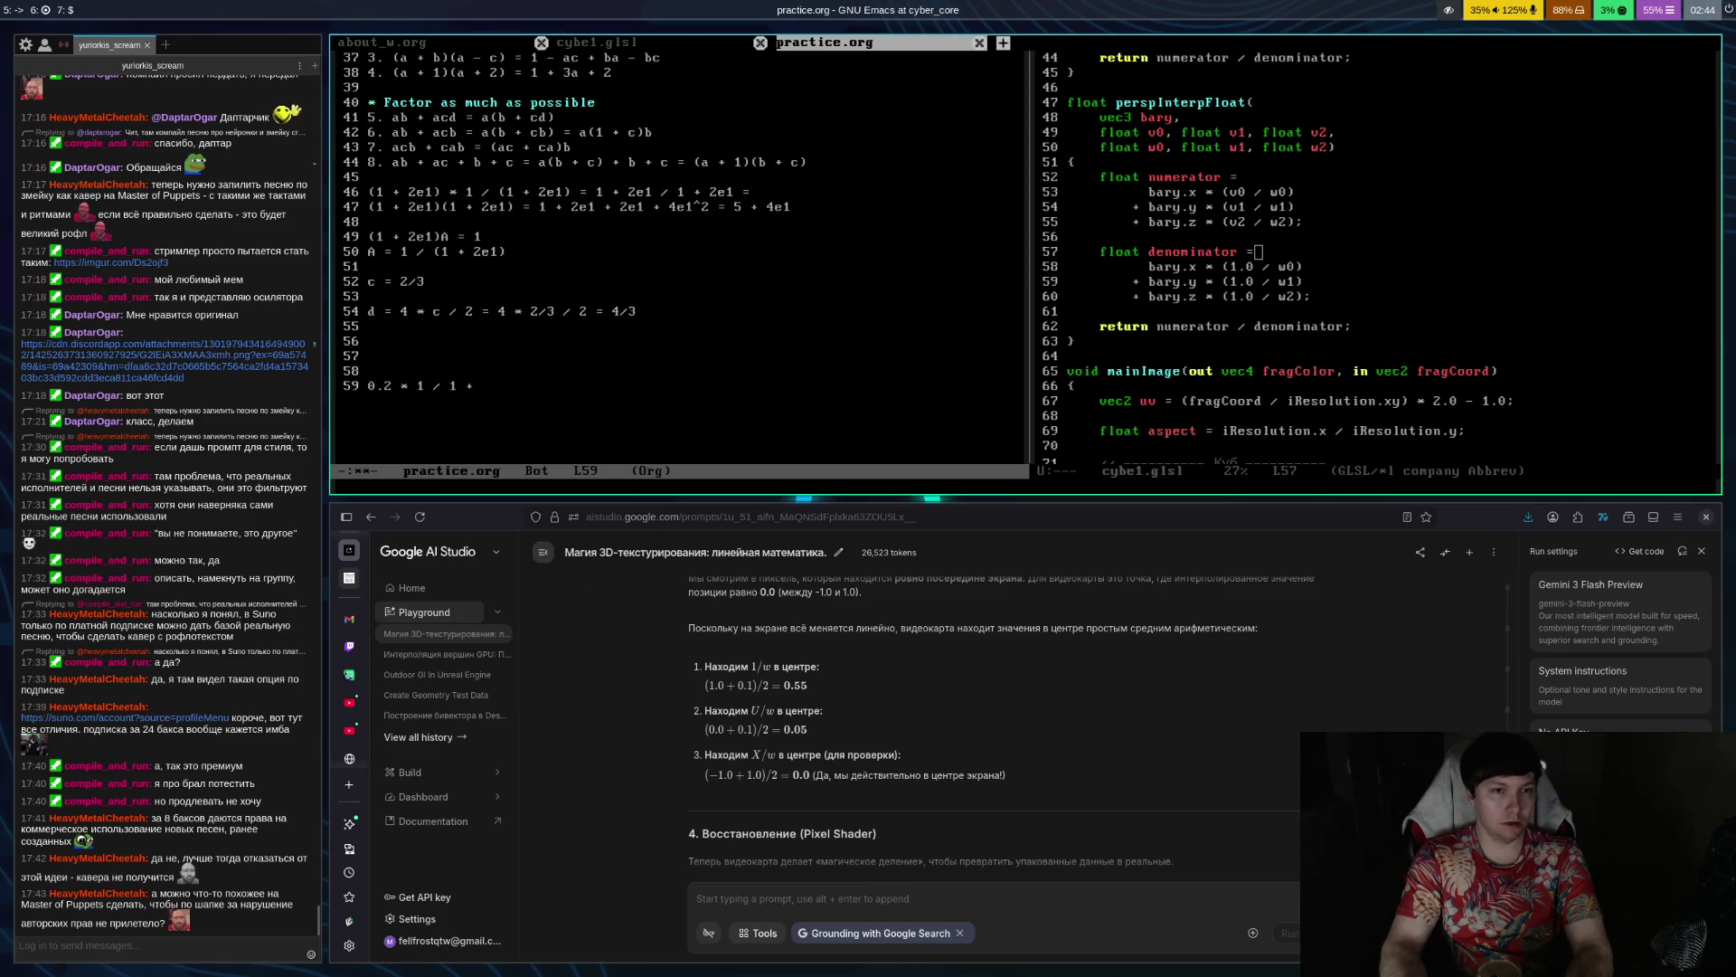
{"action": "type", "text": "0.8"}
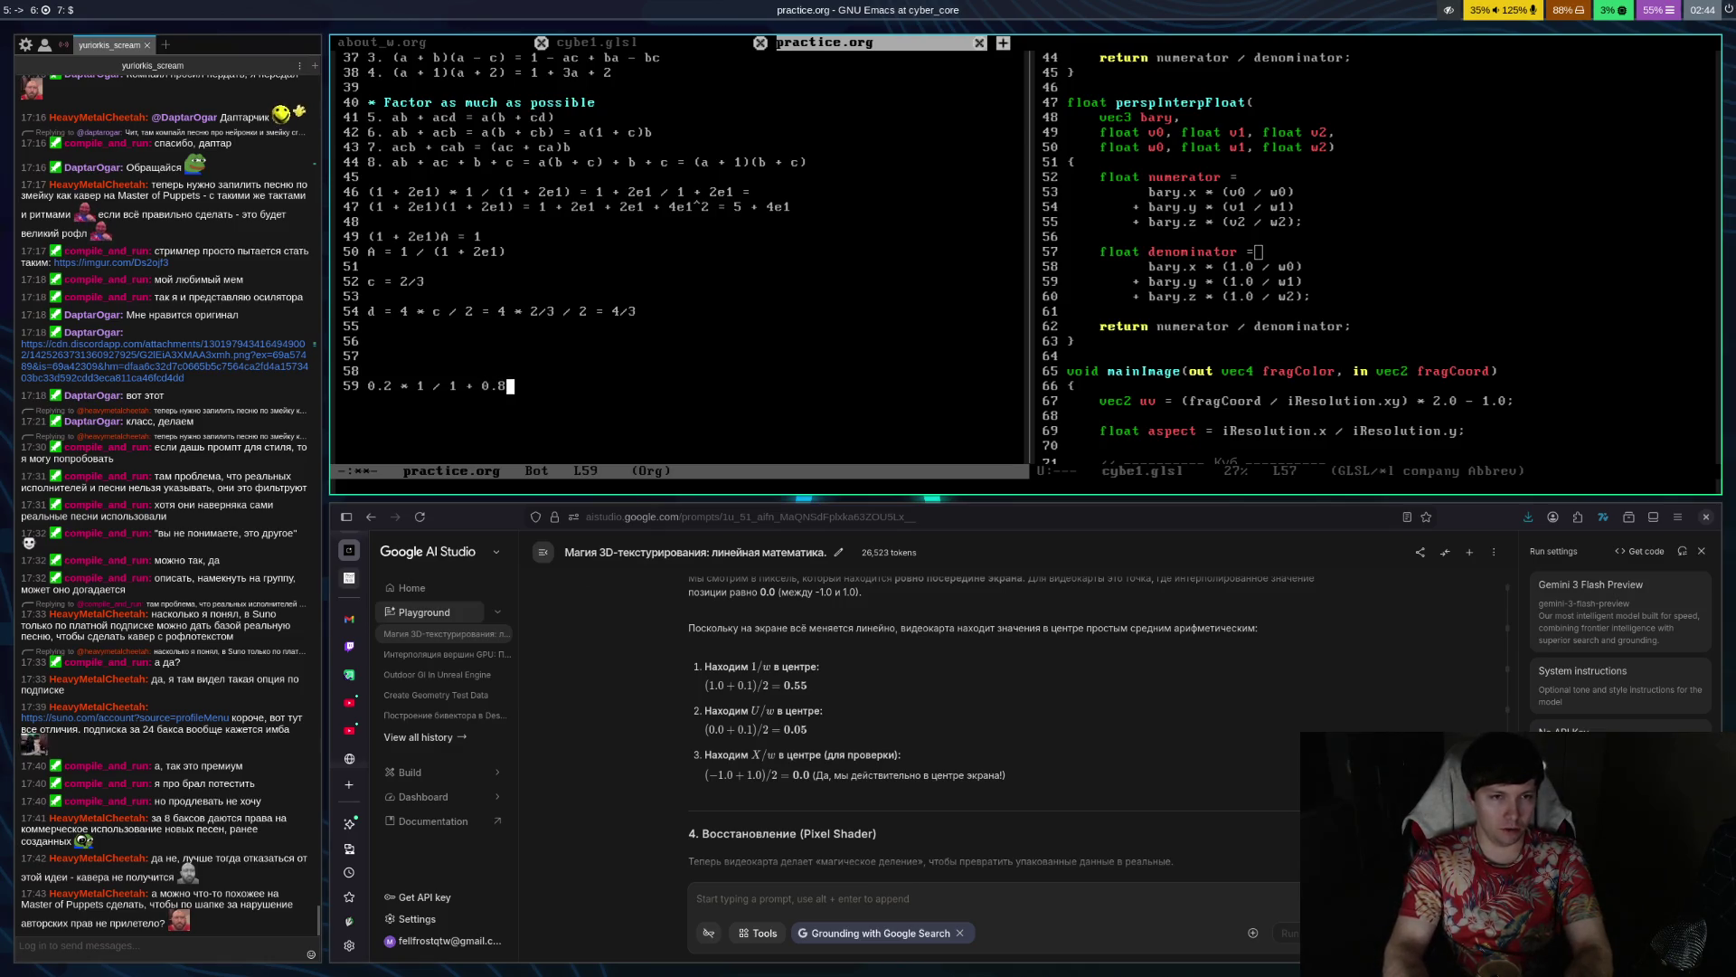
{"action": "type", "text": " * "}
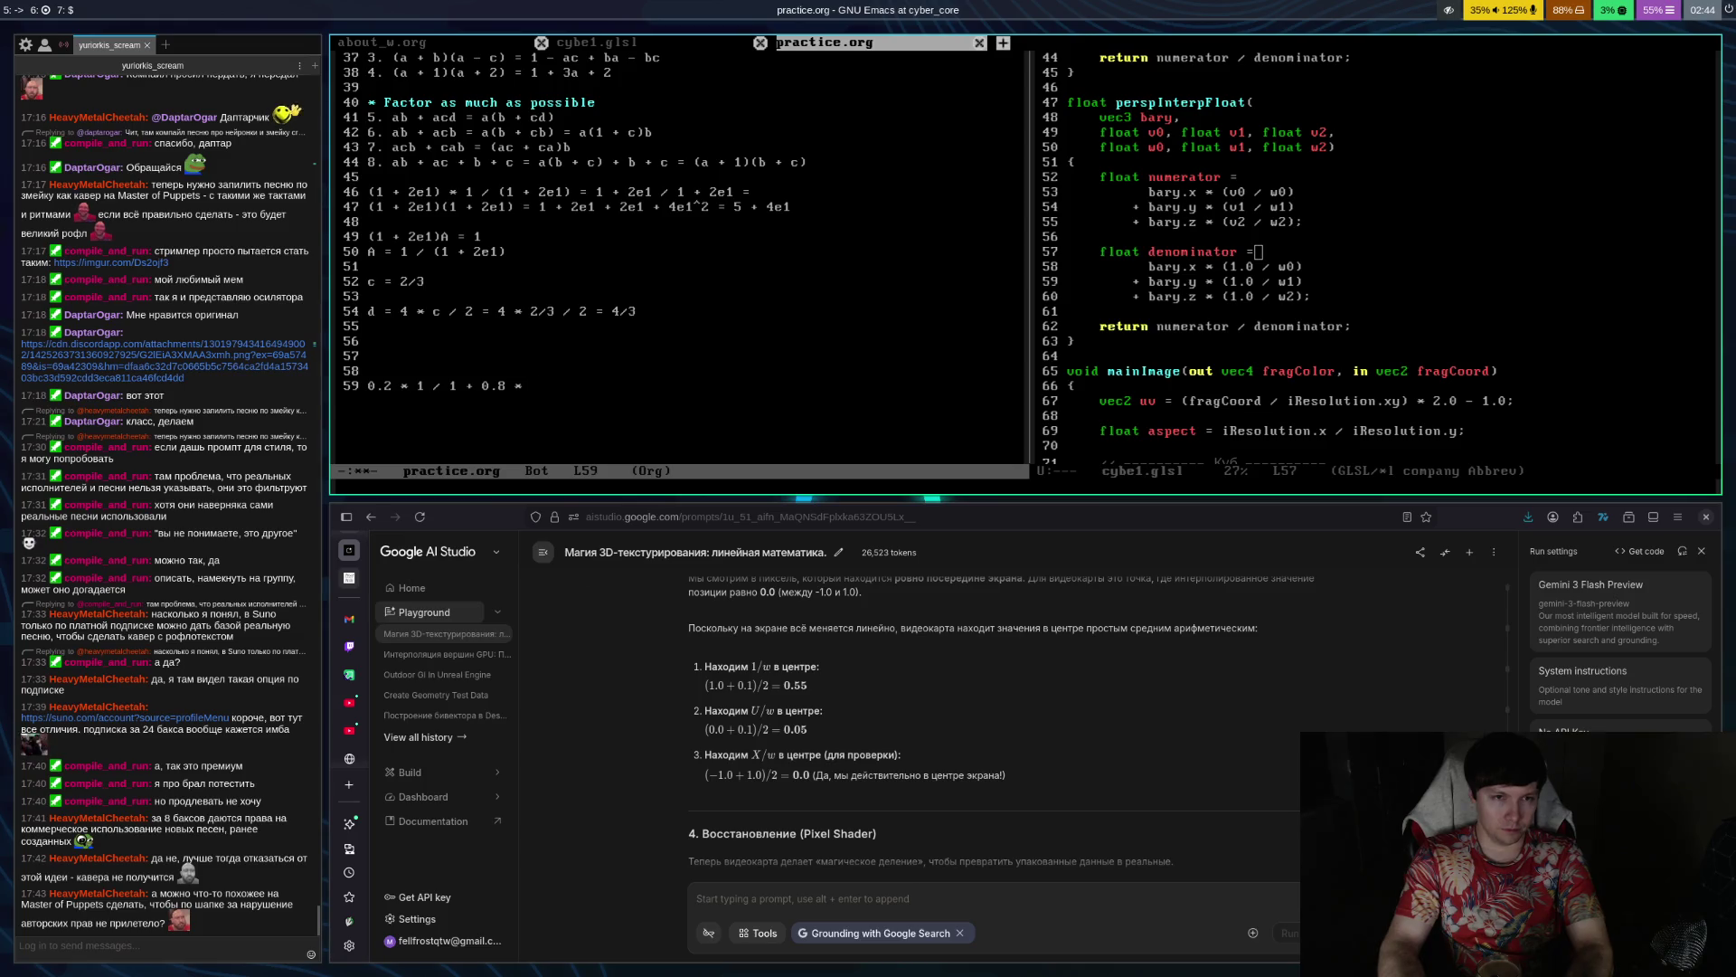
{"action": "type", "text": "10 / 10 = 1"}
{"action": "key", "text": "Return"}
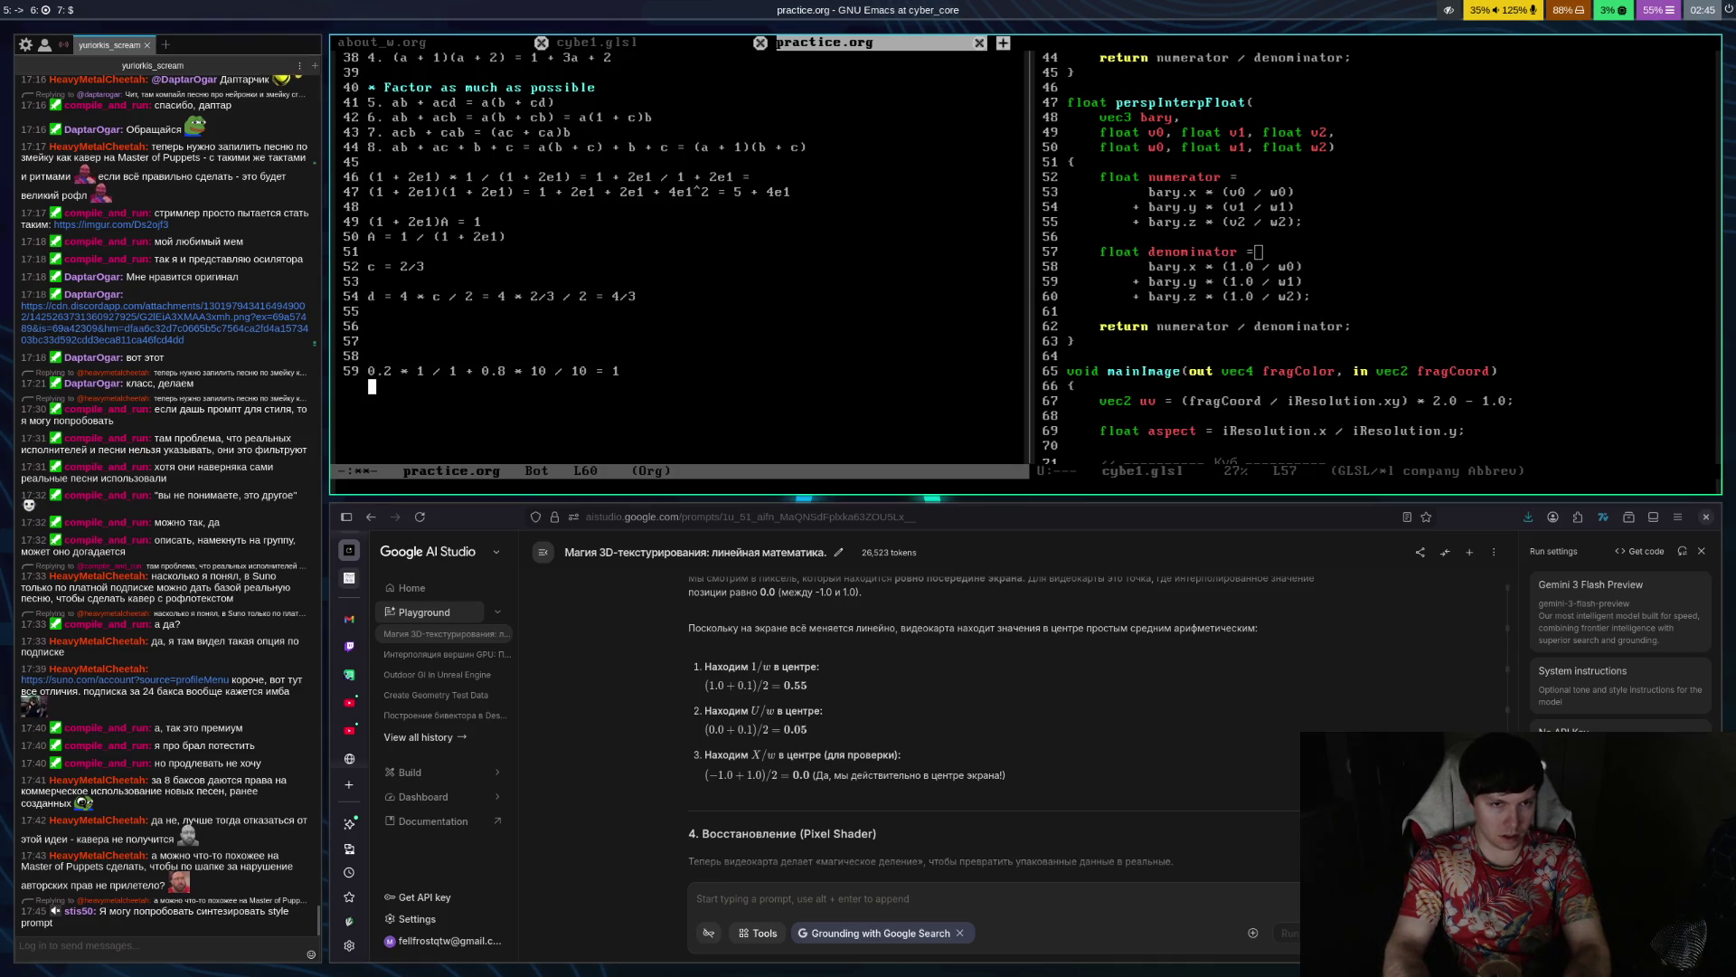
{"action": "type", "text": "0.2 "}
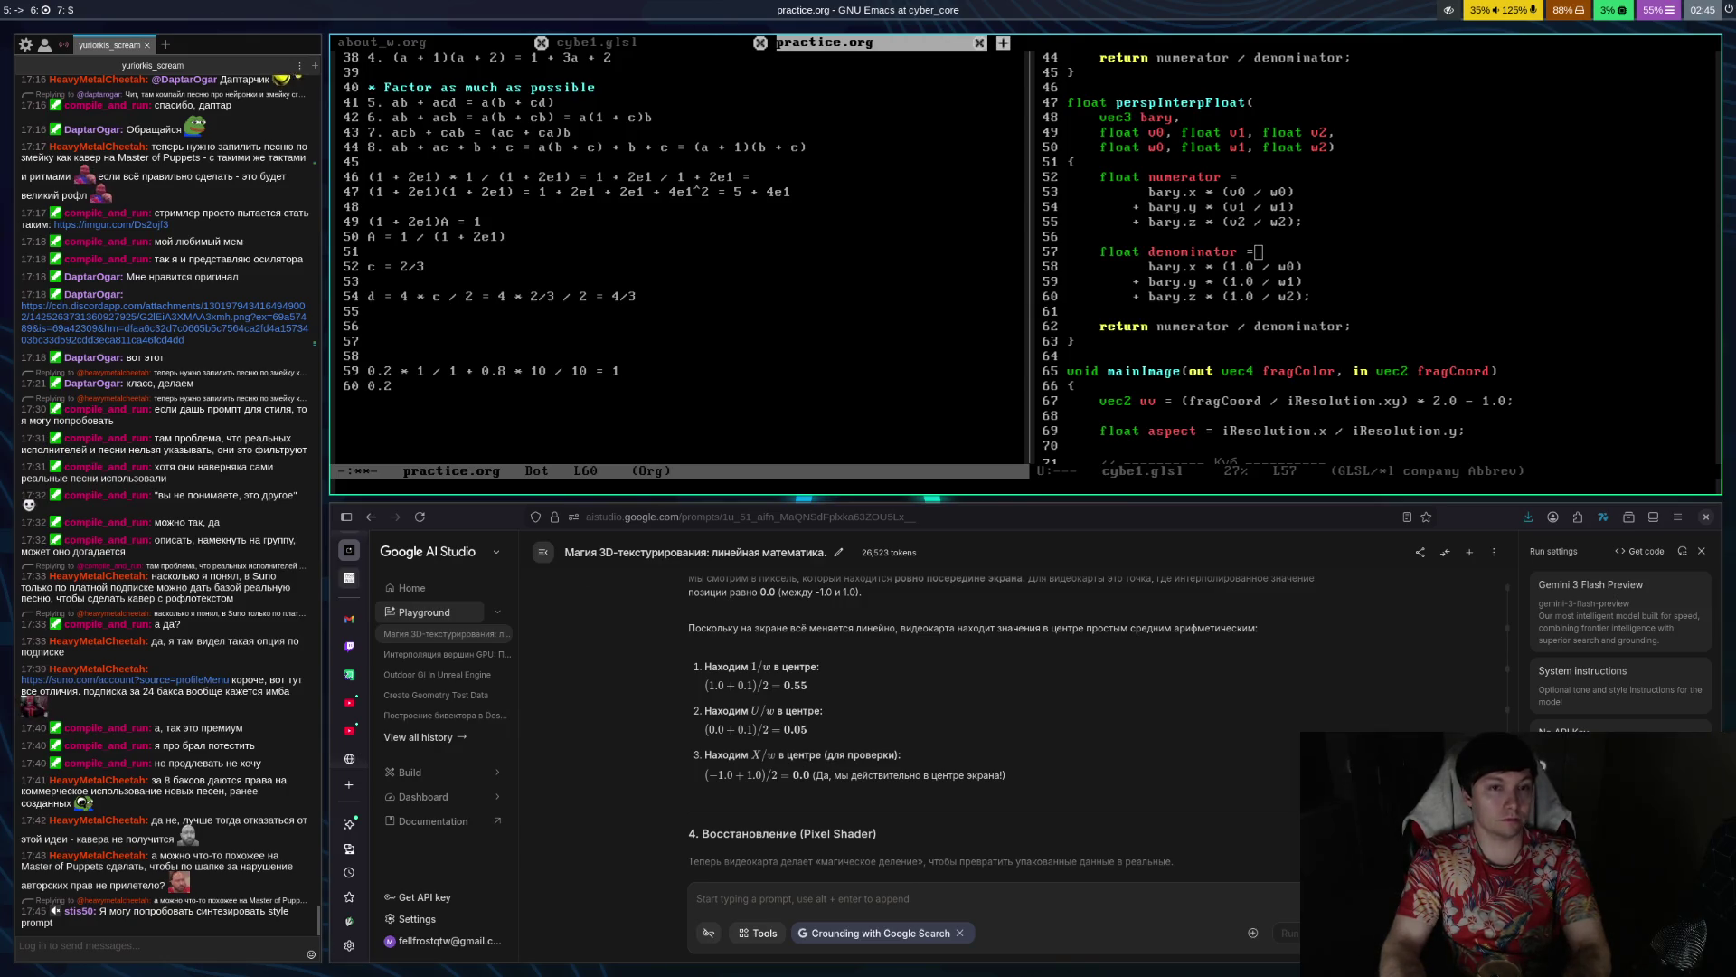
{"action": "type", "text": "*"}
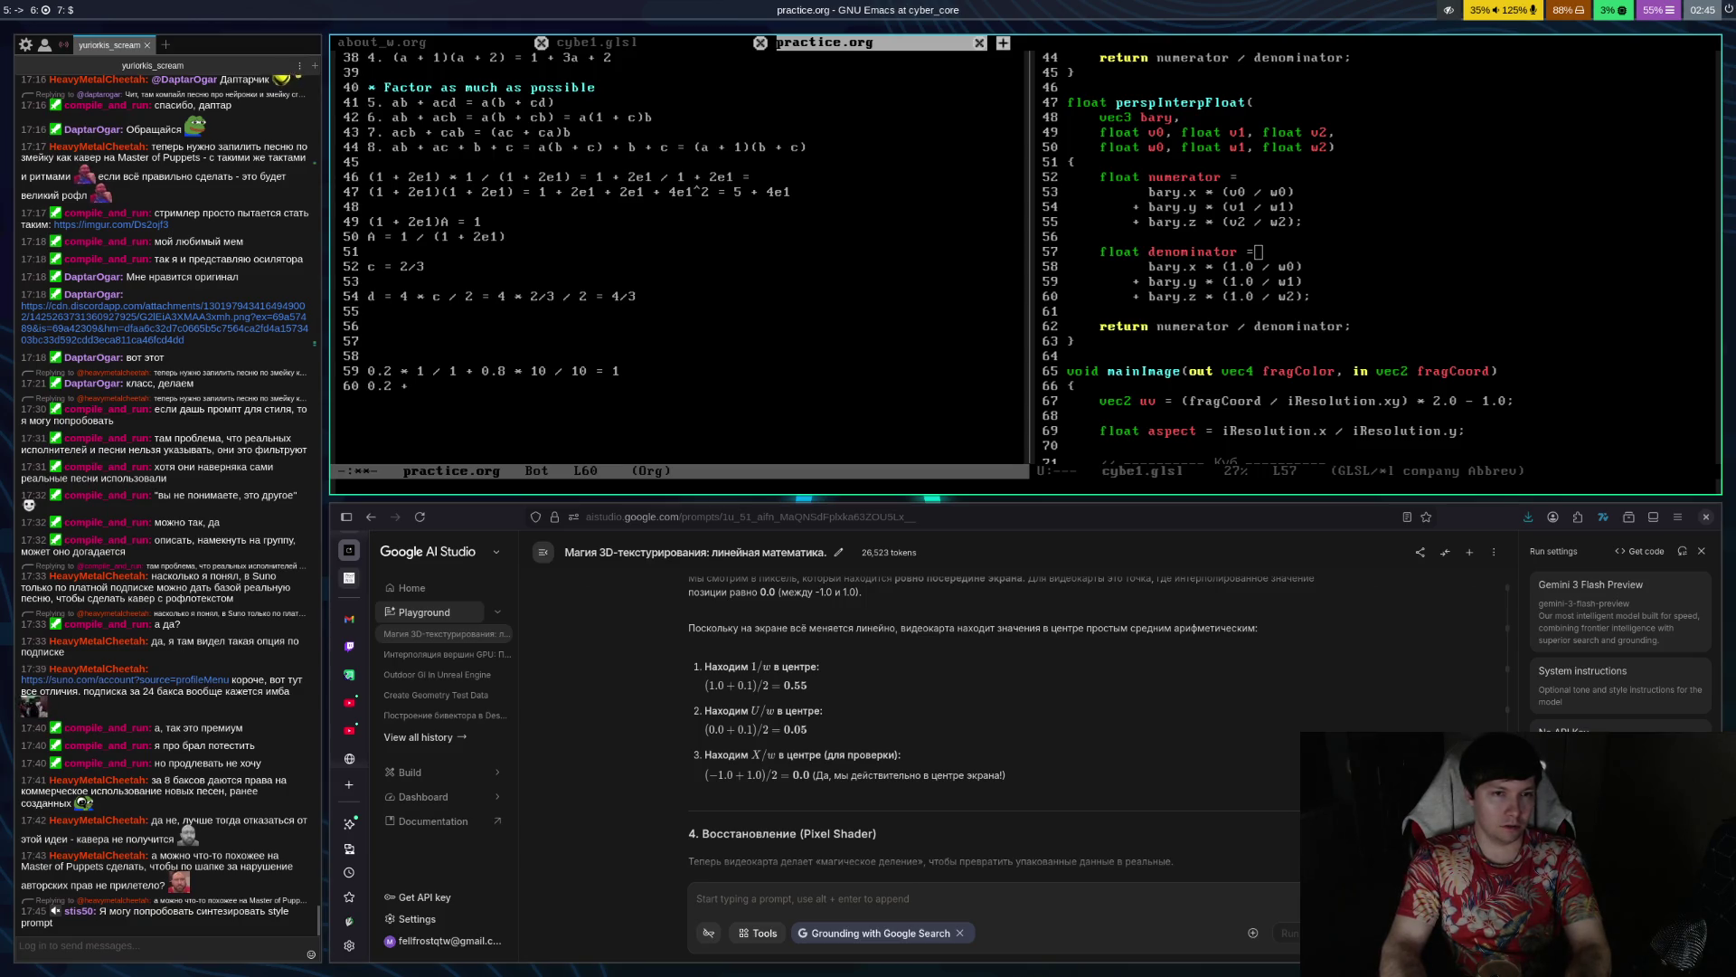
Finish line 60 as '0.2 * 1 / 1 + 0.8 * 1 / 10 = 0.28' and save practice.org
{"action": "key", "text": "BackSpace"}
{"action": "key", "text": "BackSpace"}
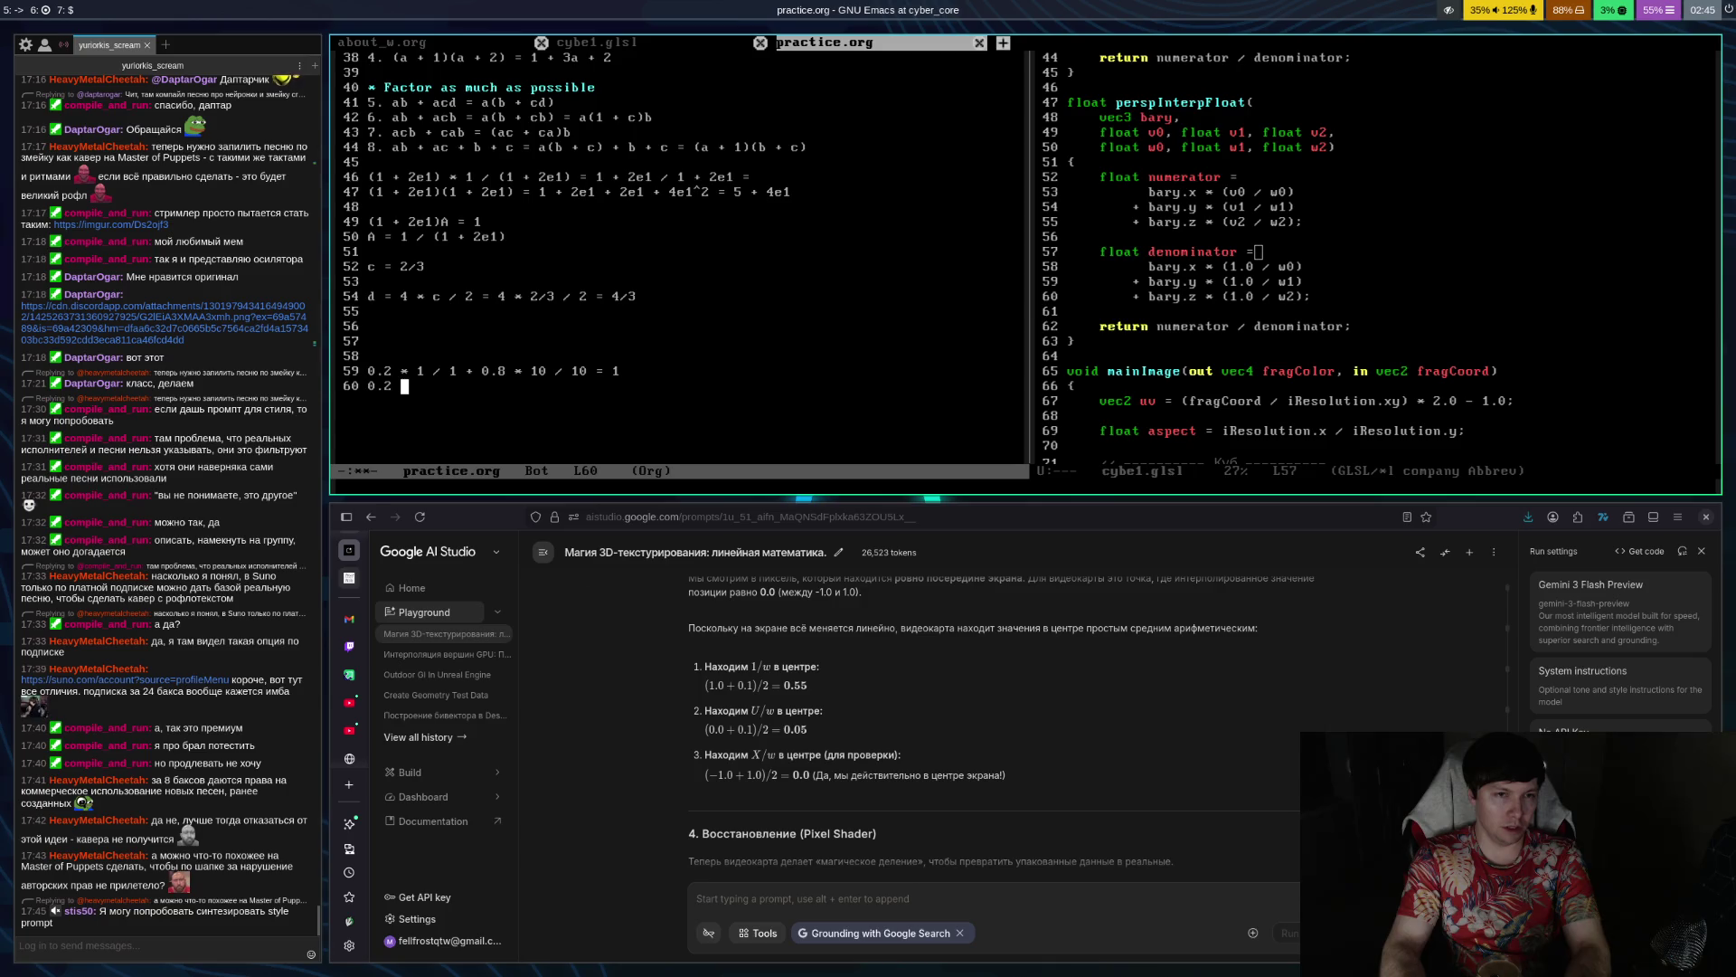
{"action": "type", "text": "* 1 / 1 + 0.8 *"}
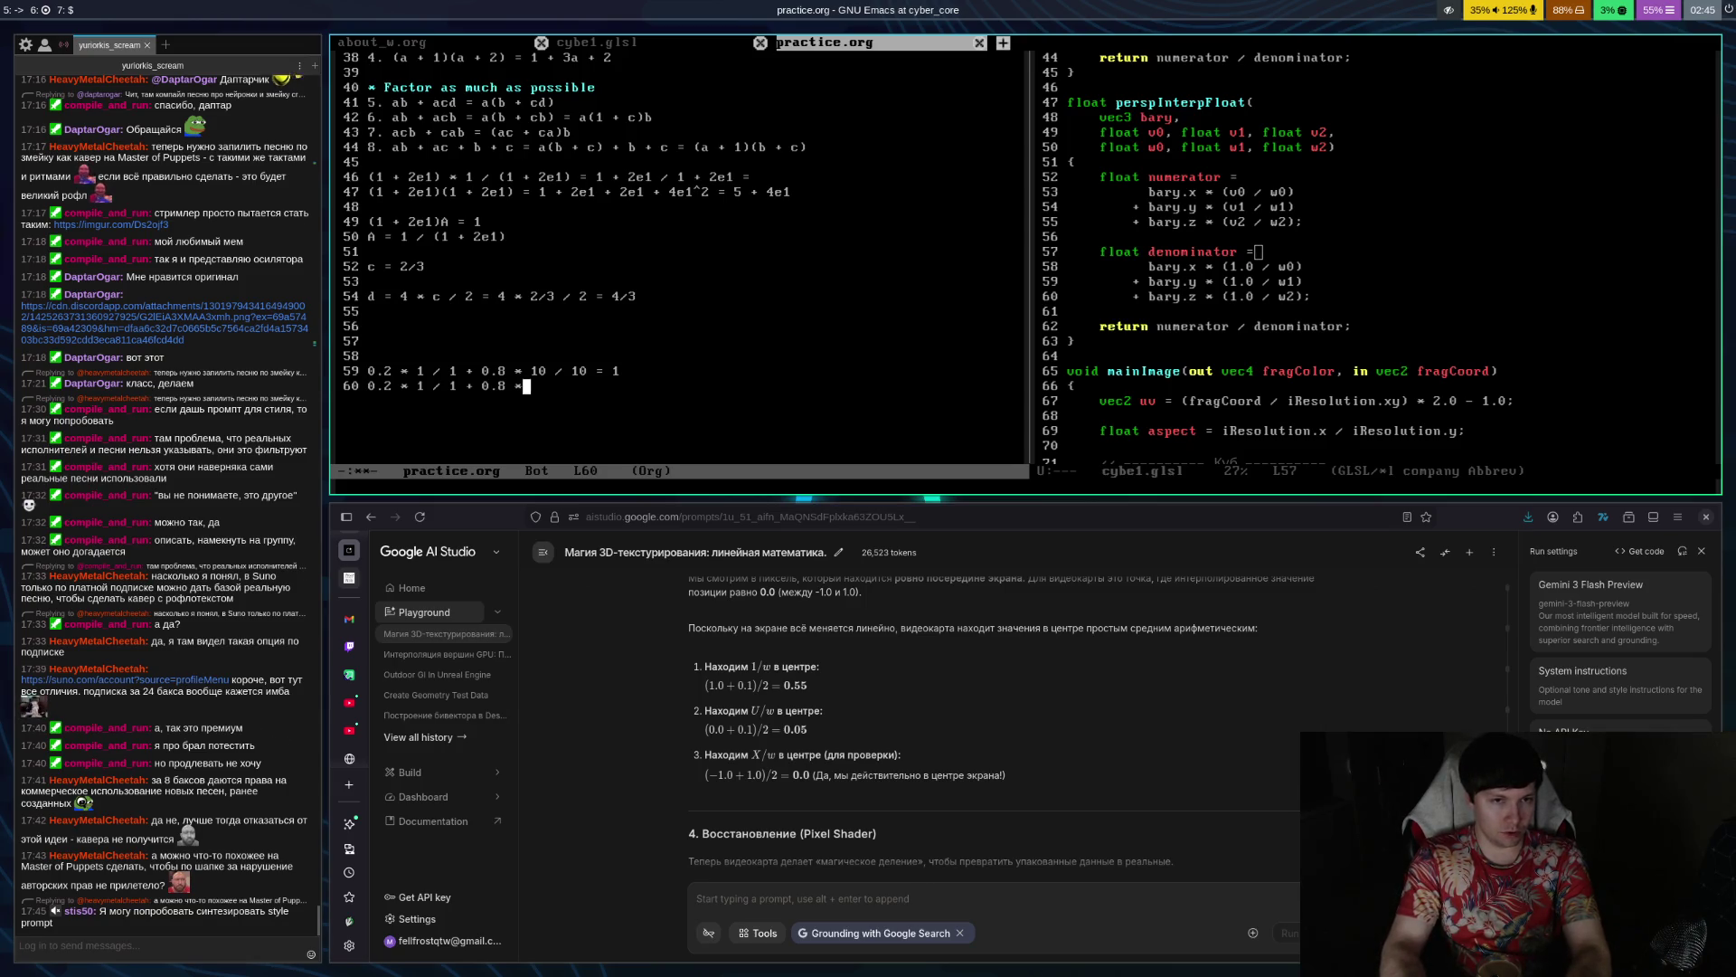
{"action": "type", "text": " 1 / 10 ="}
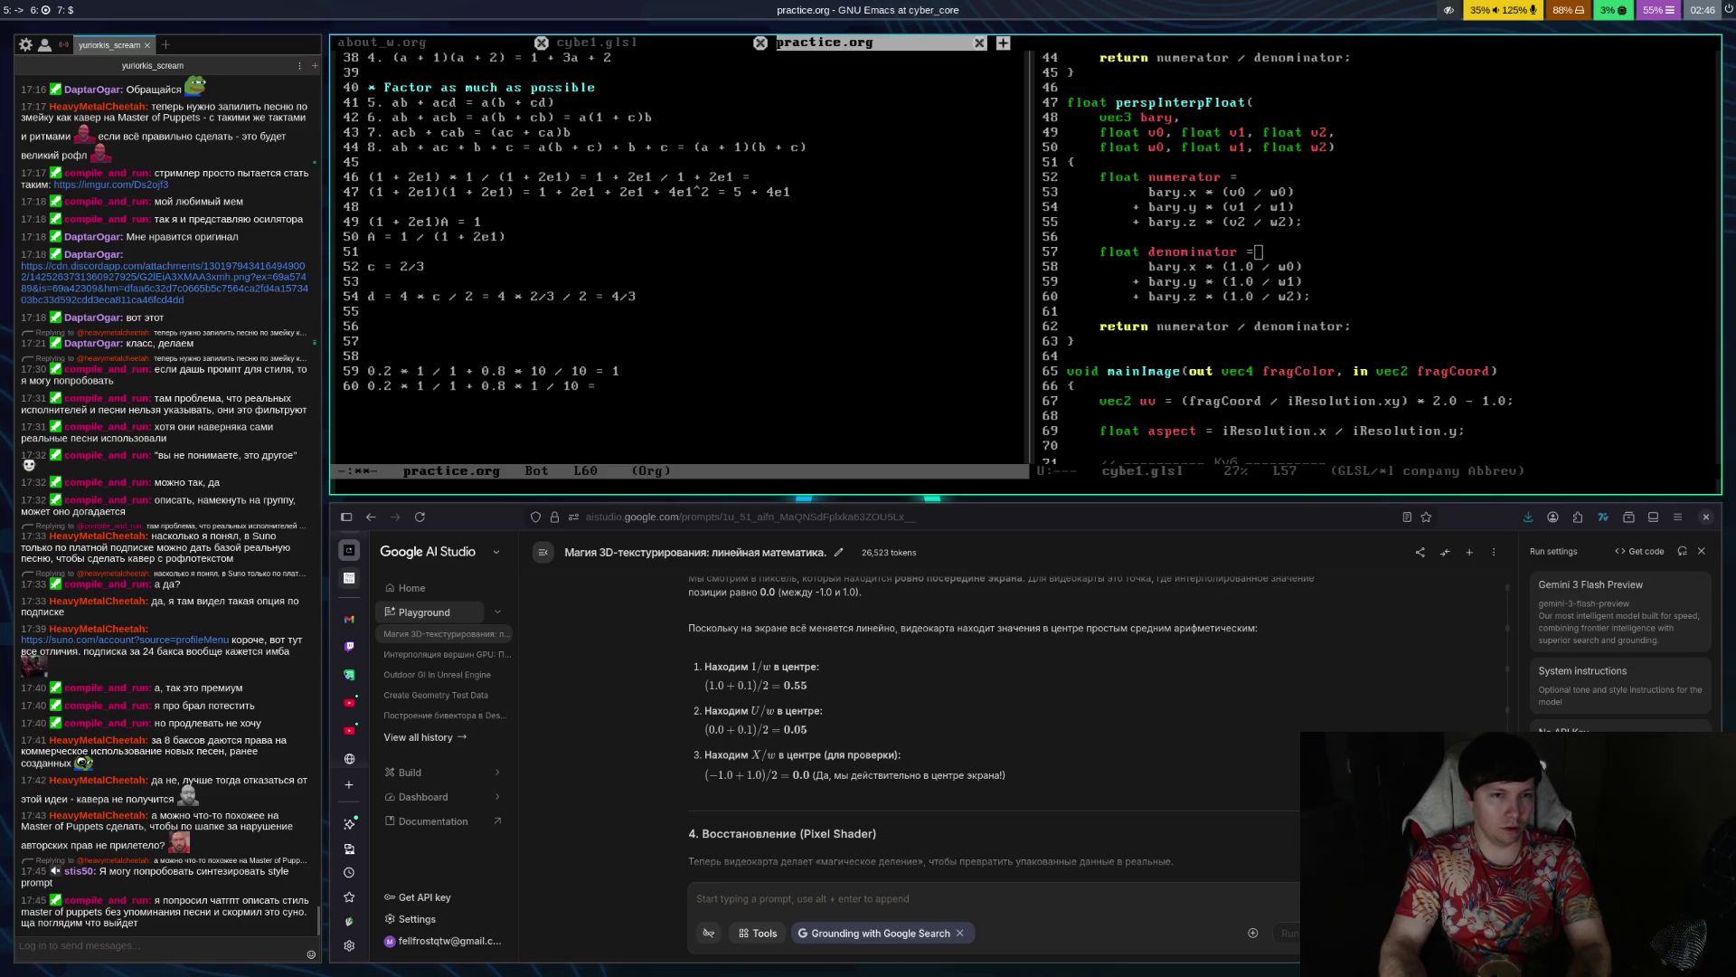
{"action": "type", "text": "0.28"}
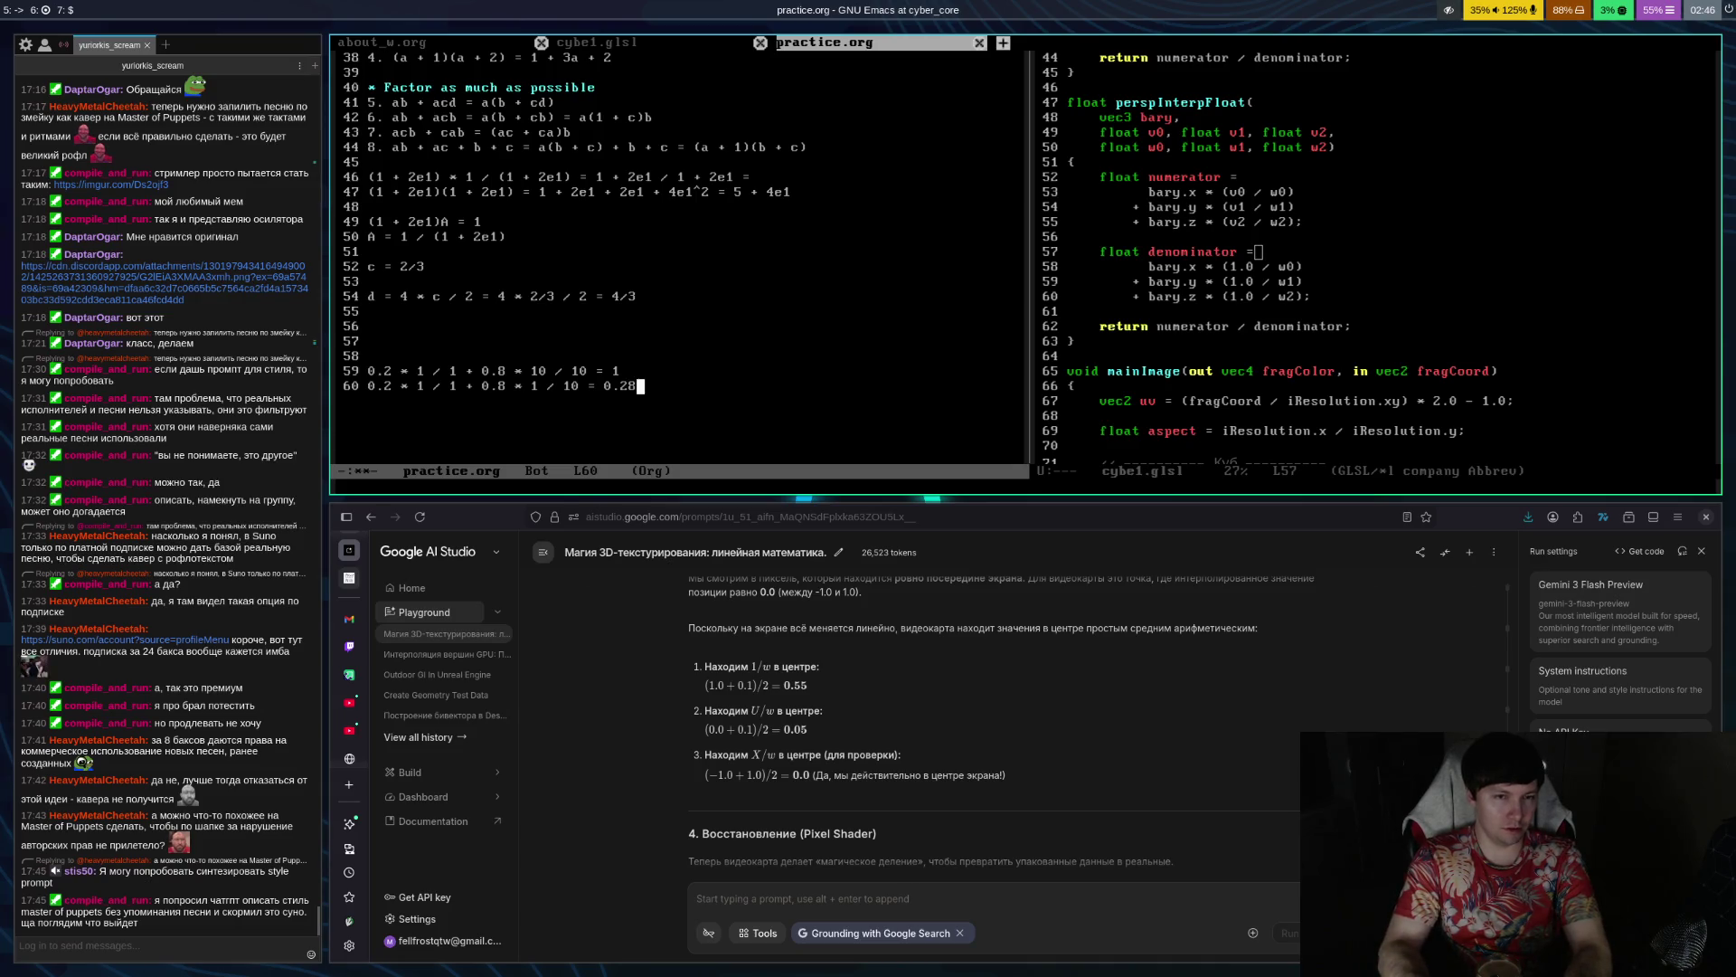
{"action": "key", "text": "ctrl+x"}
{"action": "key", "text": "ctrl+s"}
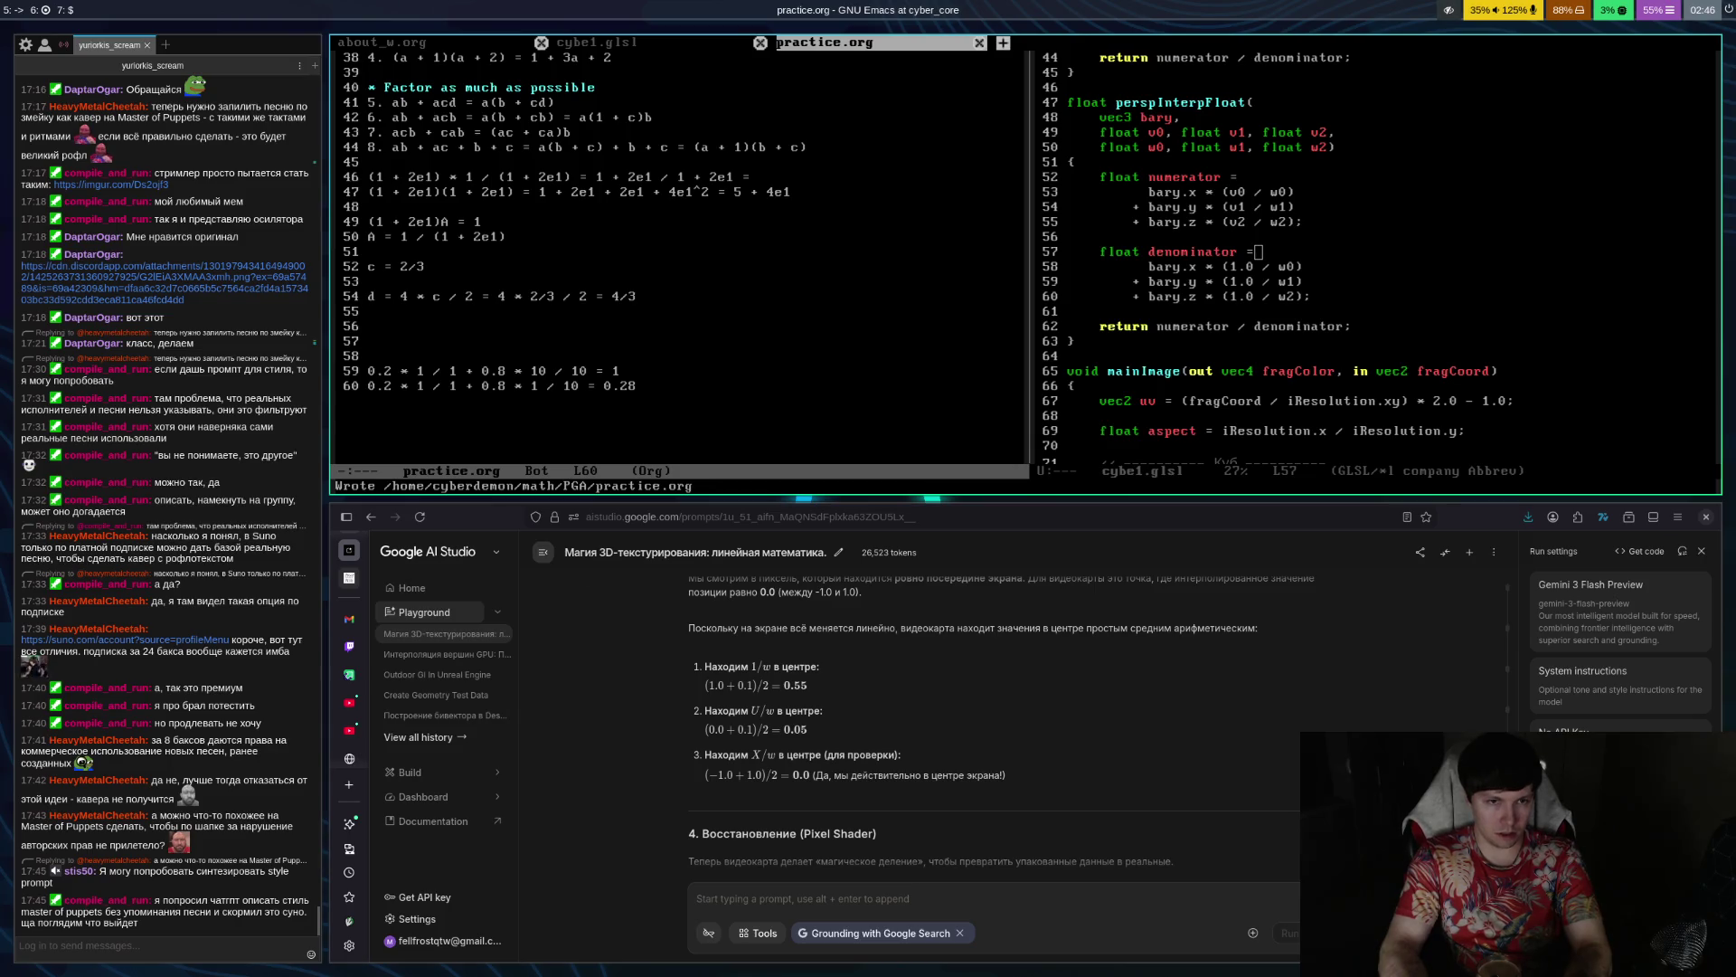
{"action": "key", "text": "super+Return"}
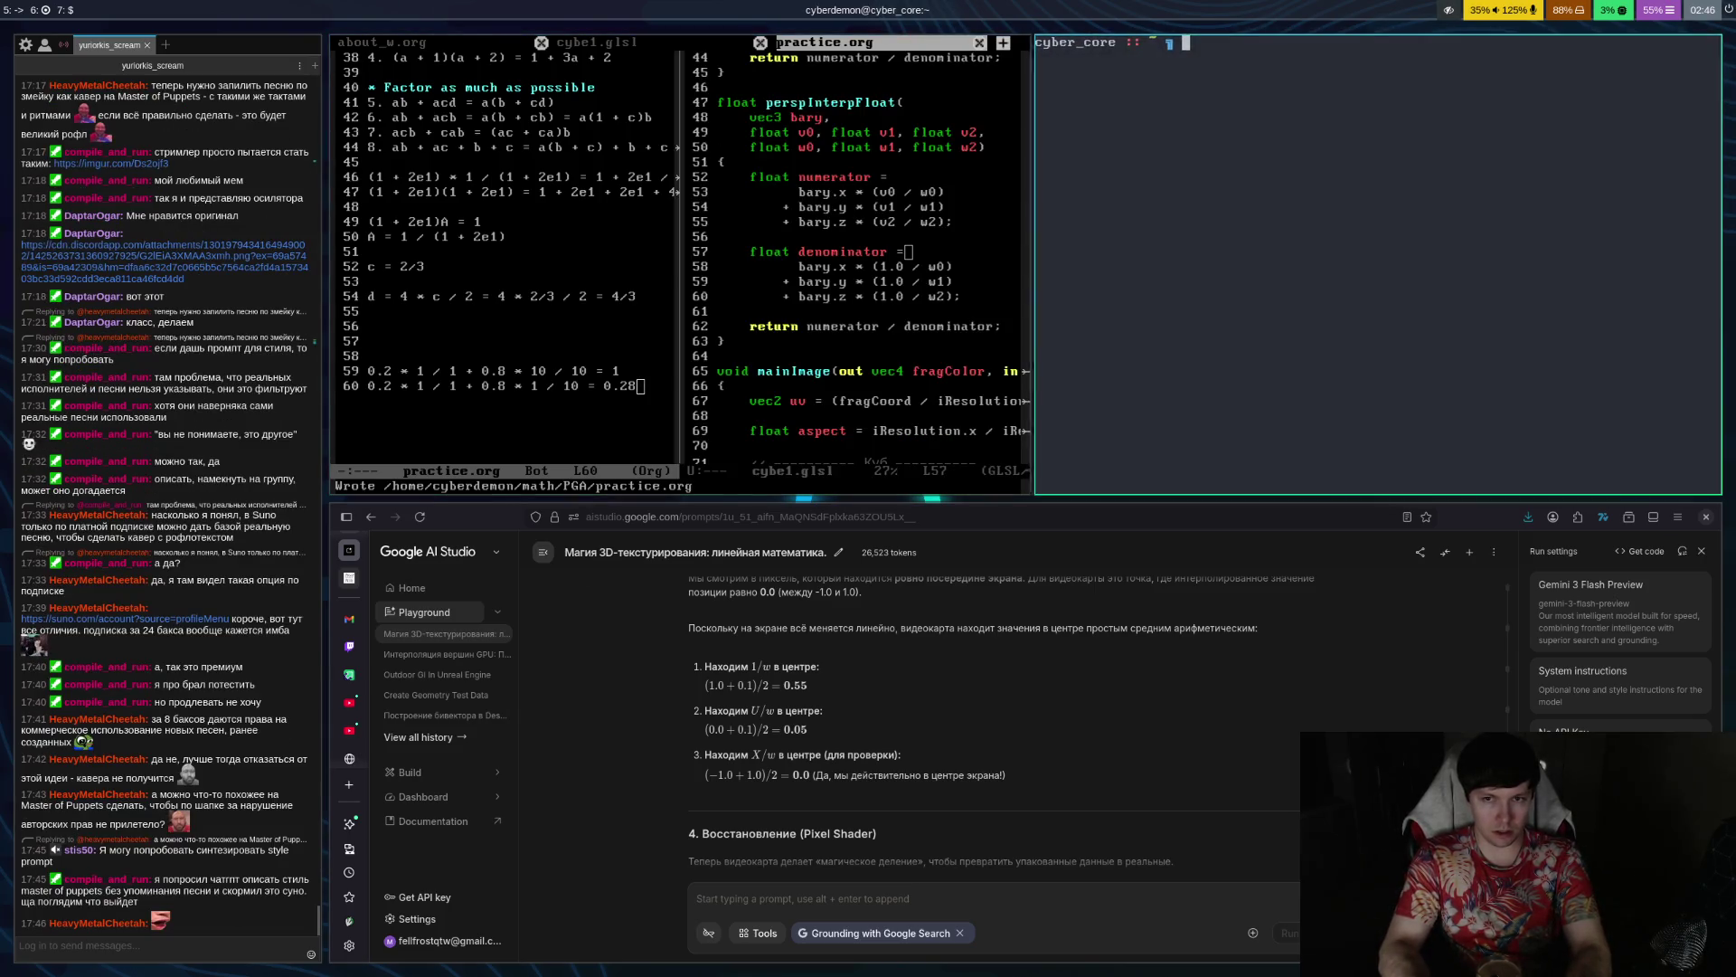
Compute 1 / 0.28 in python3 in a terminal, giving 3.571428571428571
{"action": "type", "text": "wpy"}
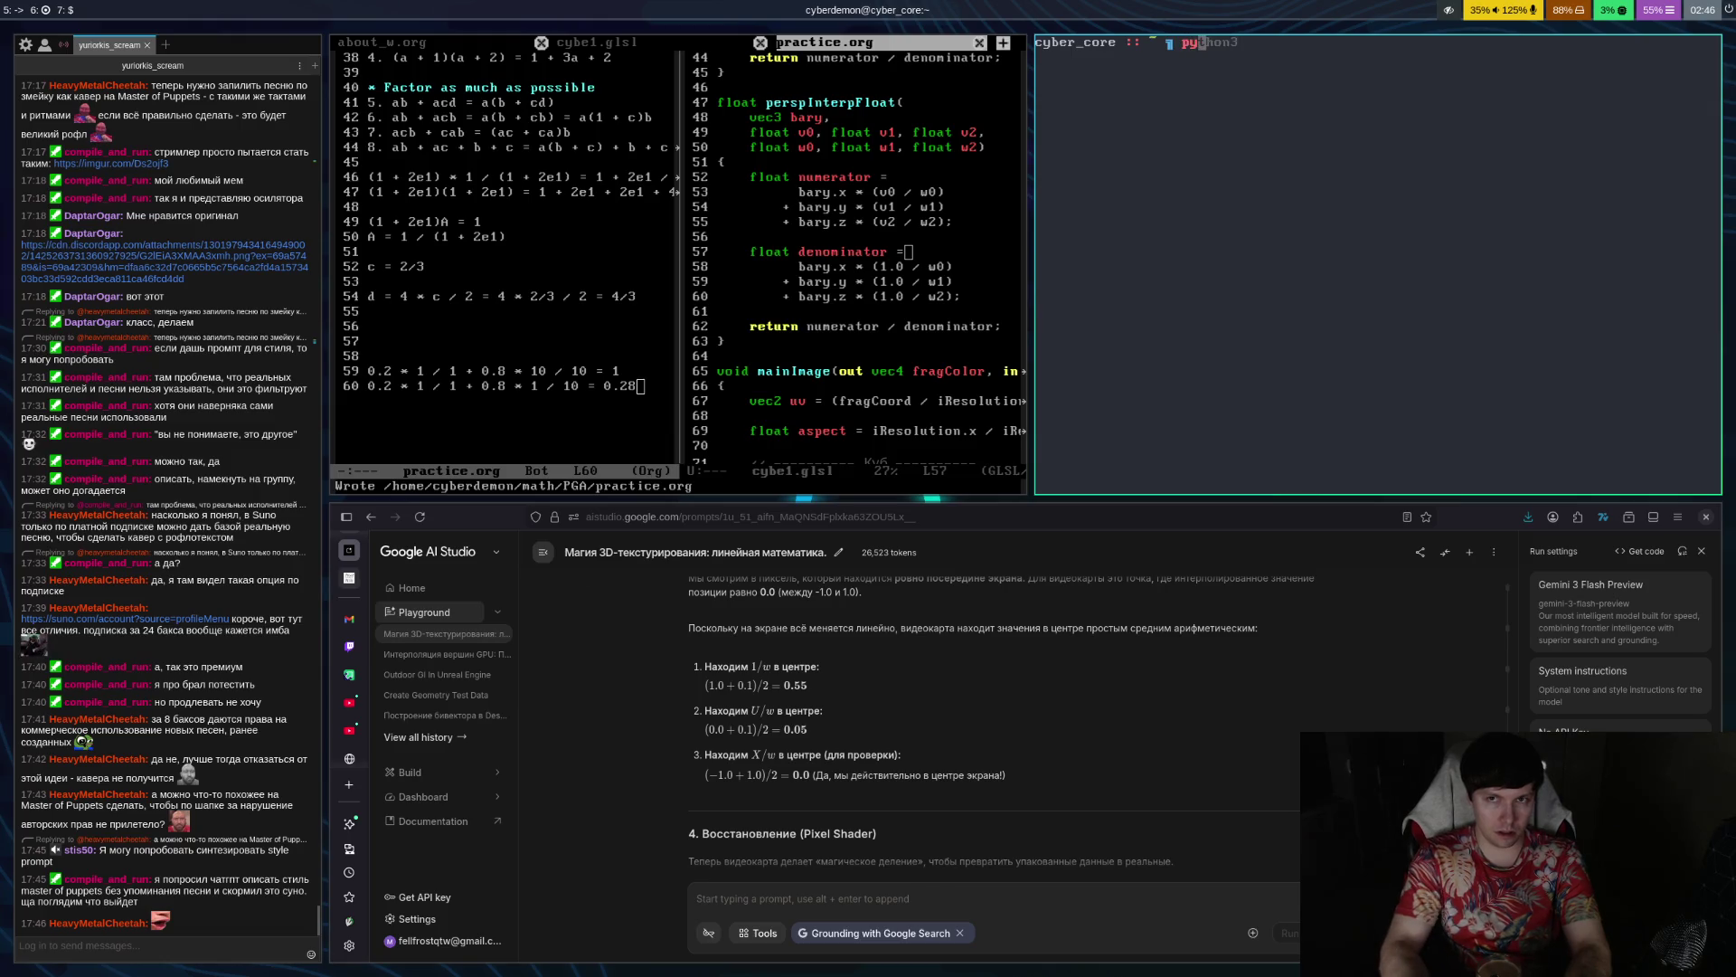
{"action": "key", "text": "Right"}
{"action": "key", "text": "Return"}
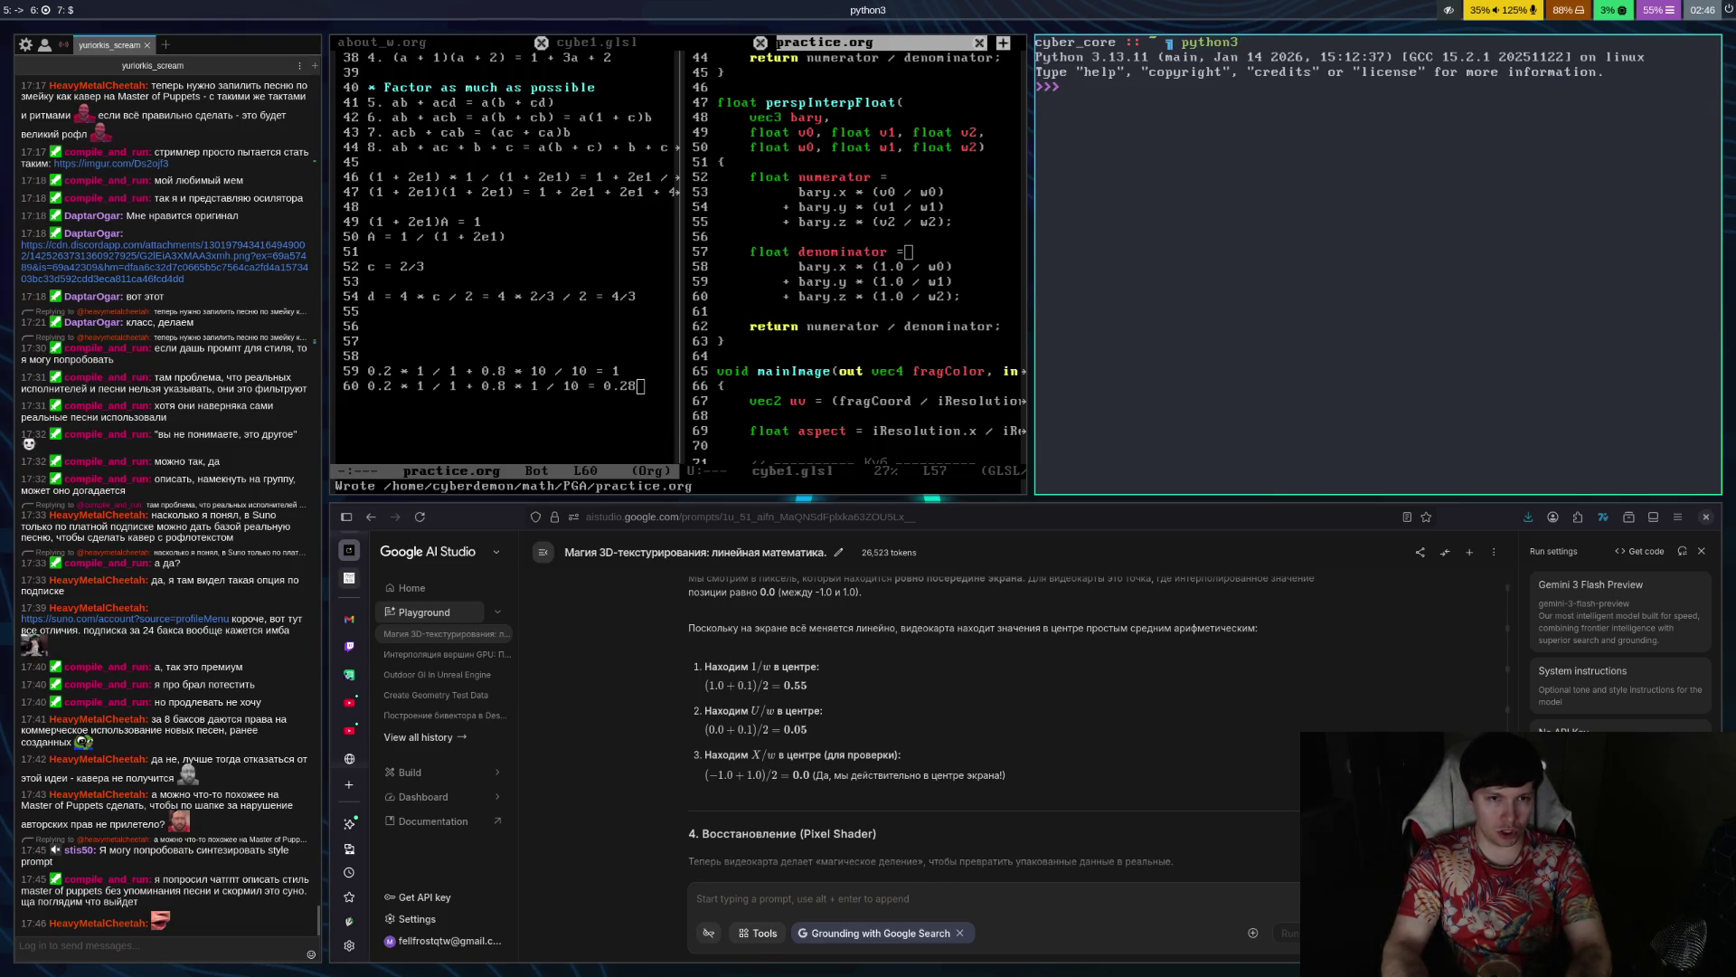
{"action": "type", "text": "1 / "}
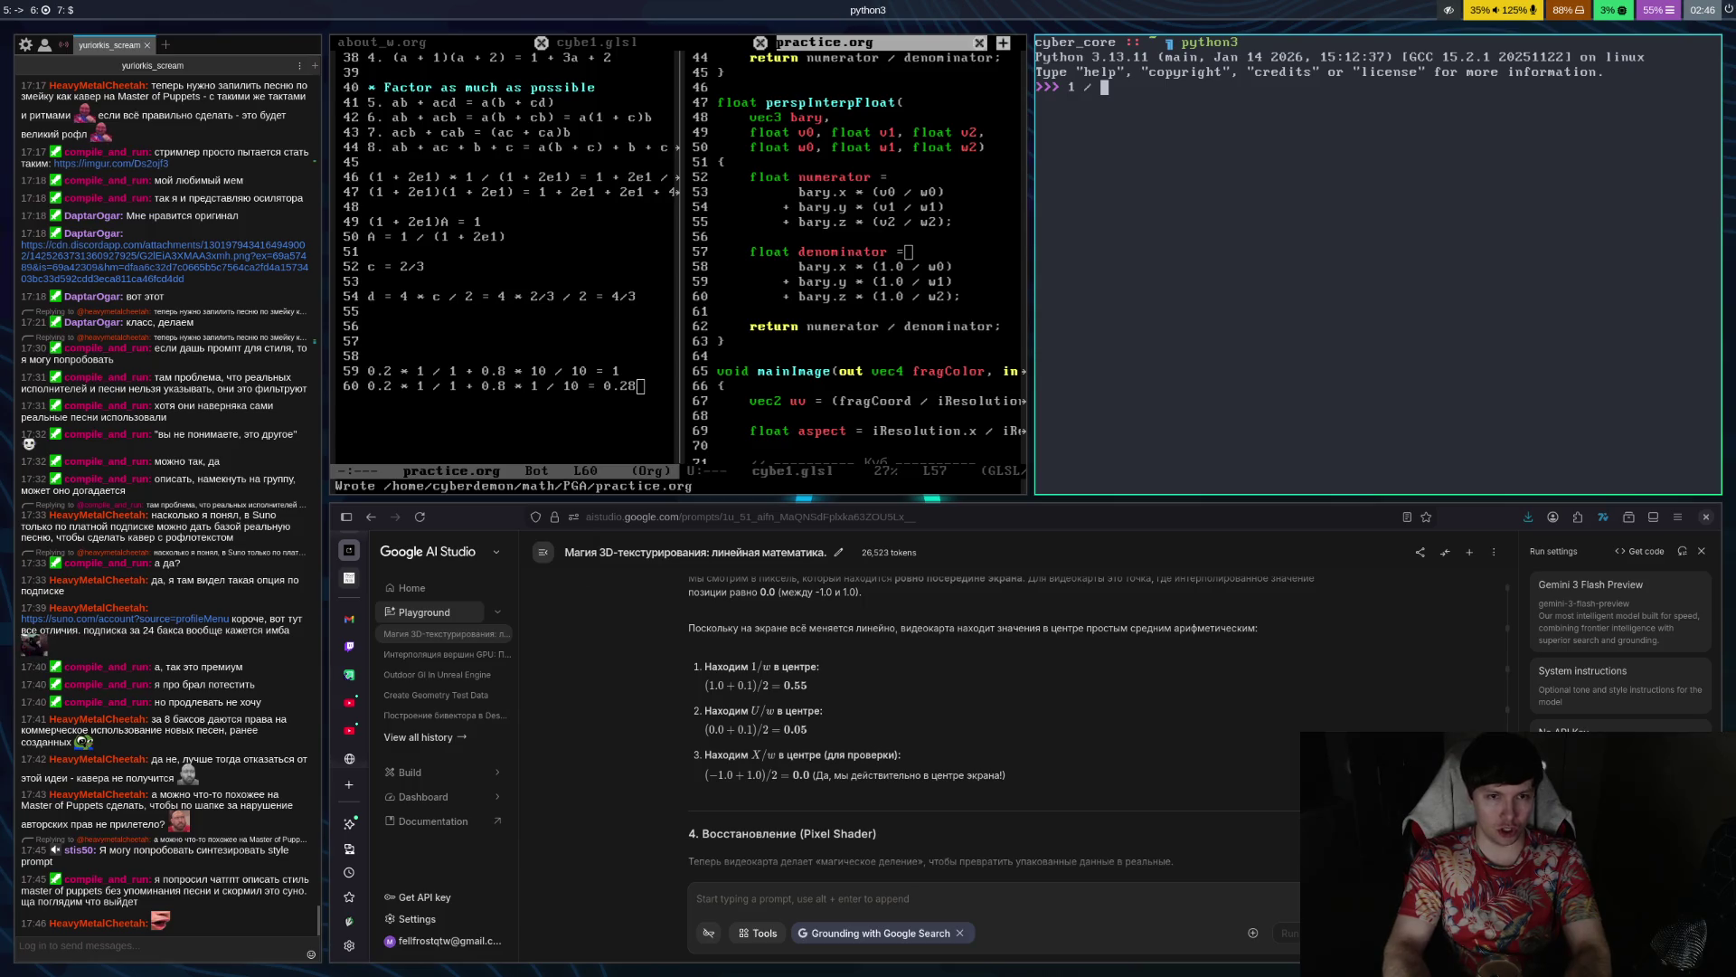
{"action": "type", "text": "0.28"}
{"action": "key", "text": "Return"}
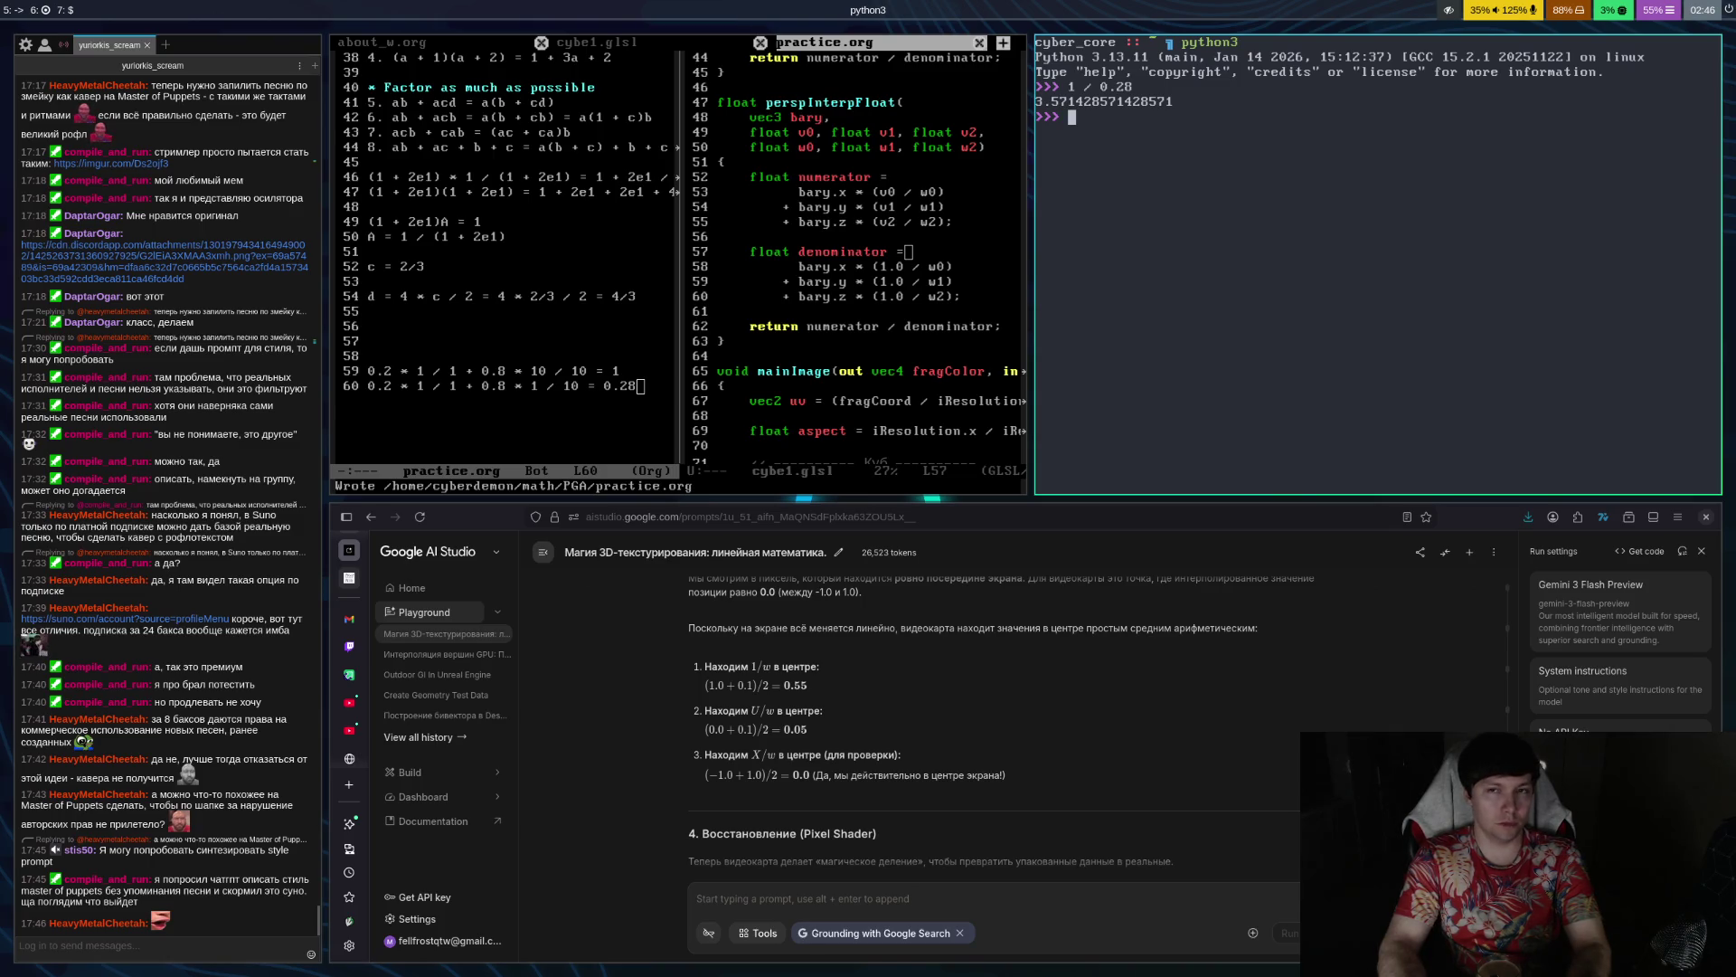
Exit Python and close the terminal, returning to the AI Studio window
{"action": "type", "text": "exit"}
{"action": "key", "text": "Return"}
{"action": "type", "text": "exit"}
{"action": "key", "text": "Return"}
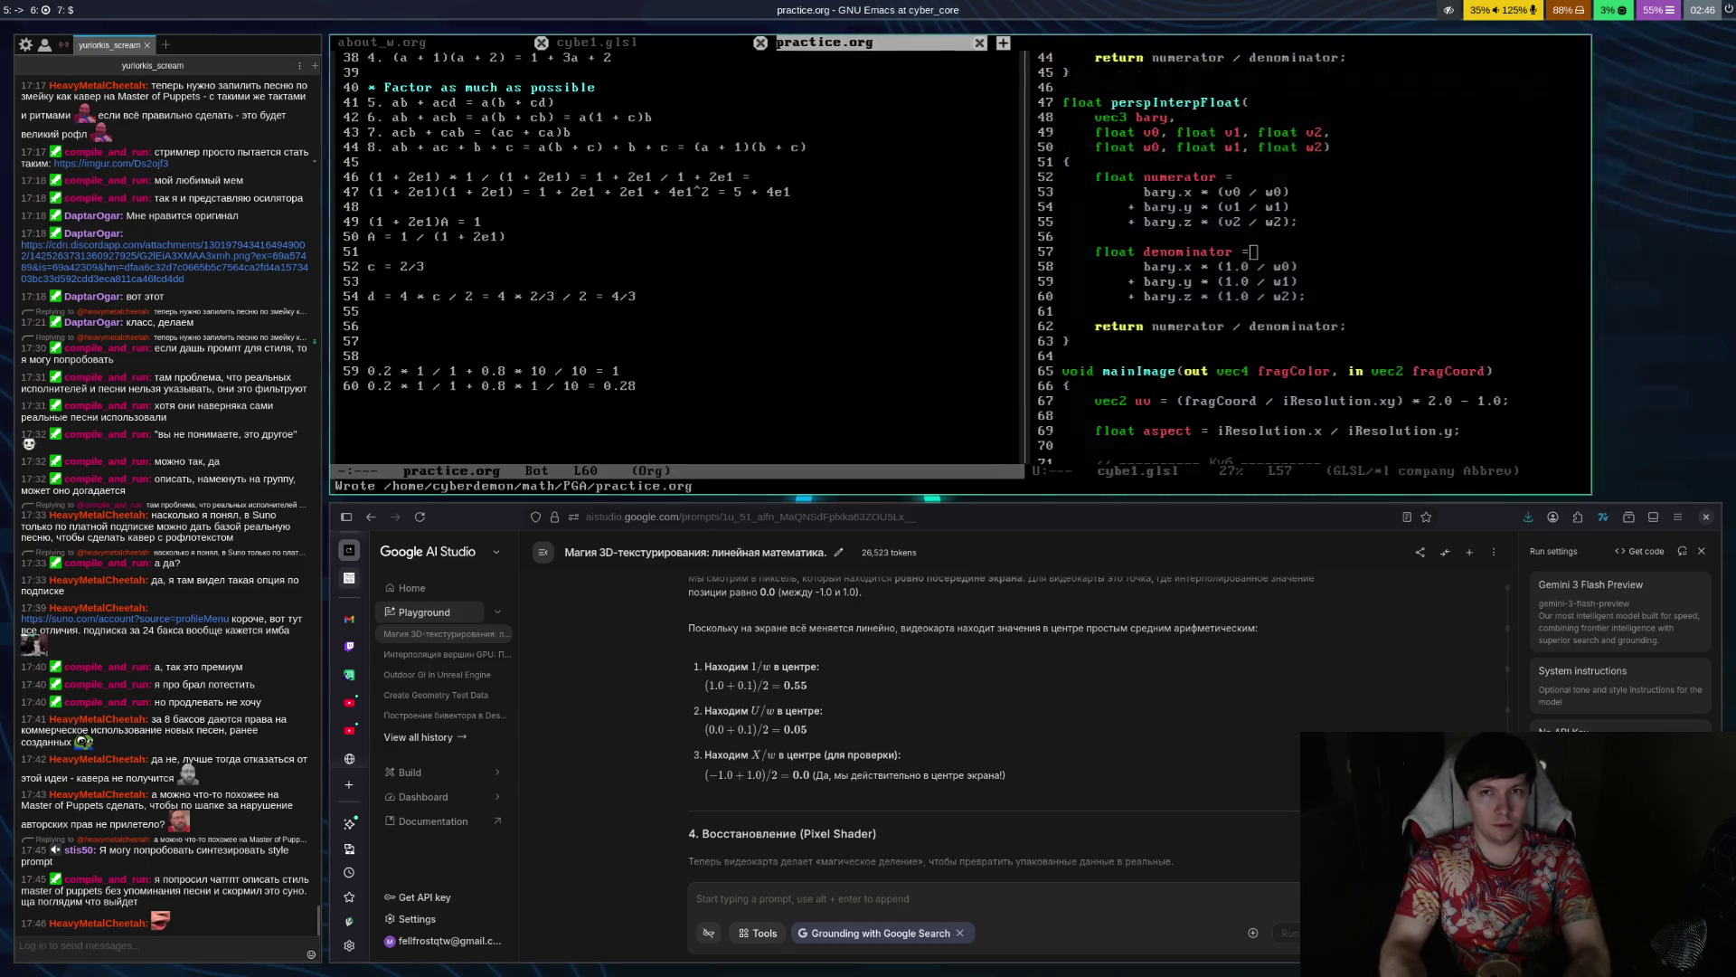
{"action": "left_click", "coordinate": [1104, 837]}
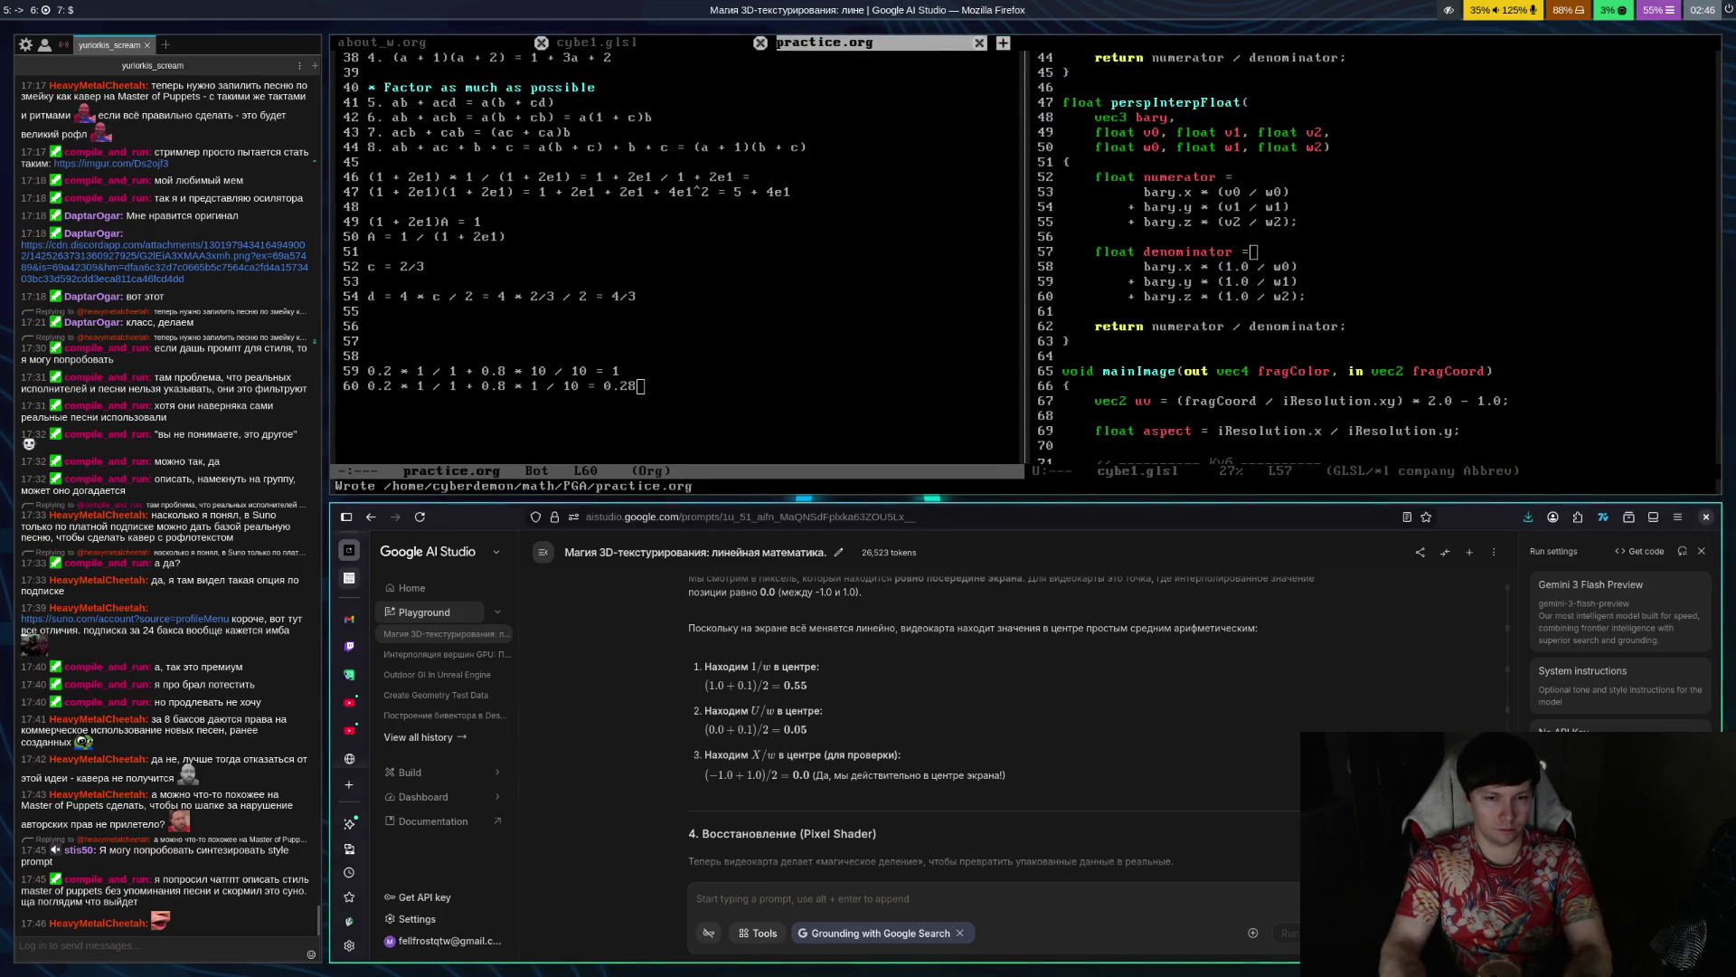
{"action": "scroll", "coordinate": [1103, 837], "scroll_direction": "down", "scroll_amount": 10}
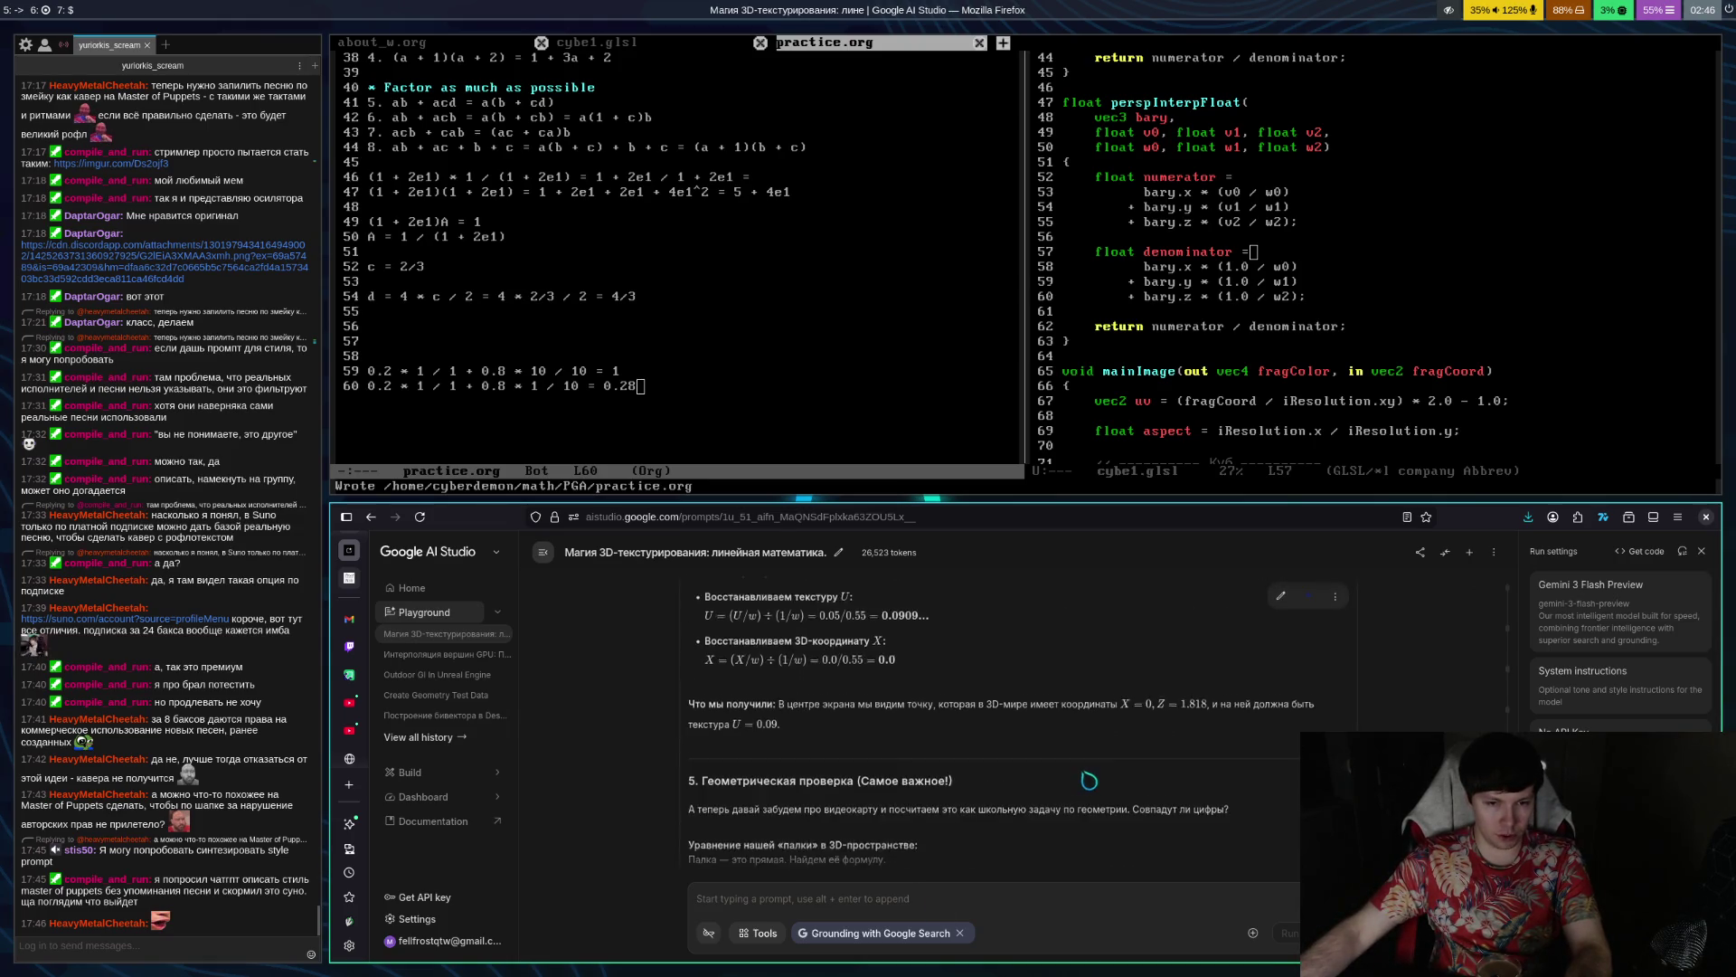
Ask AI Studio, in Russian, for the depth at the screen point 80% along the line
{"action": "scroll", "coordinate": [1074, 828], "scroll_direction": "down", "scroll_amount": 5}
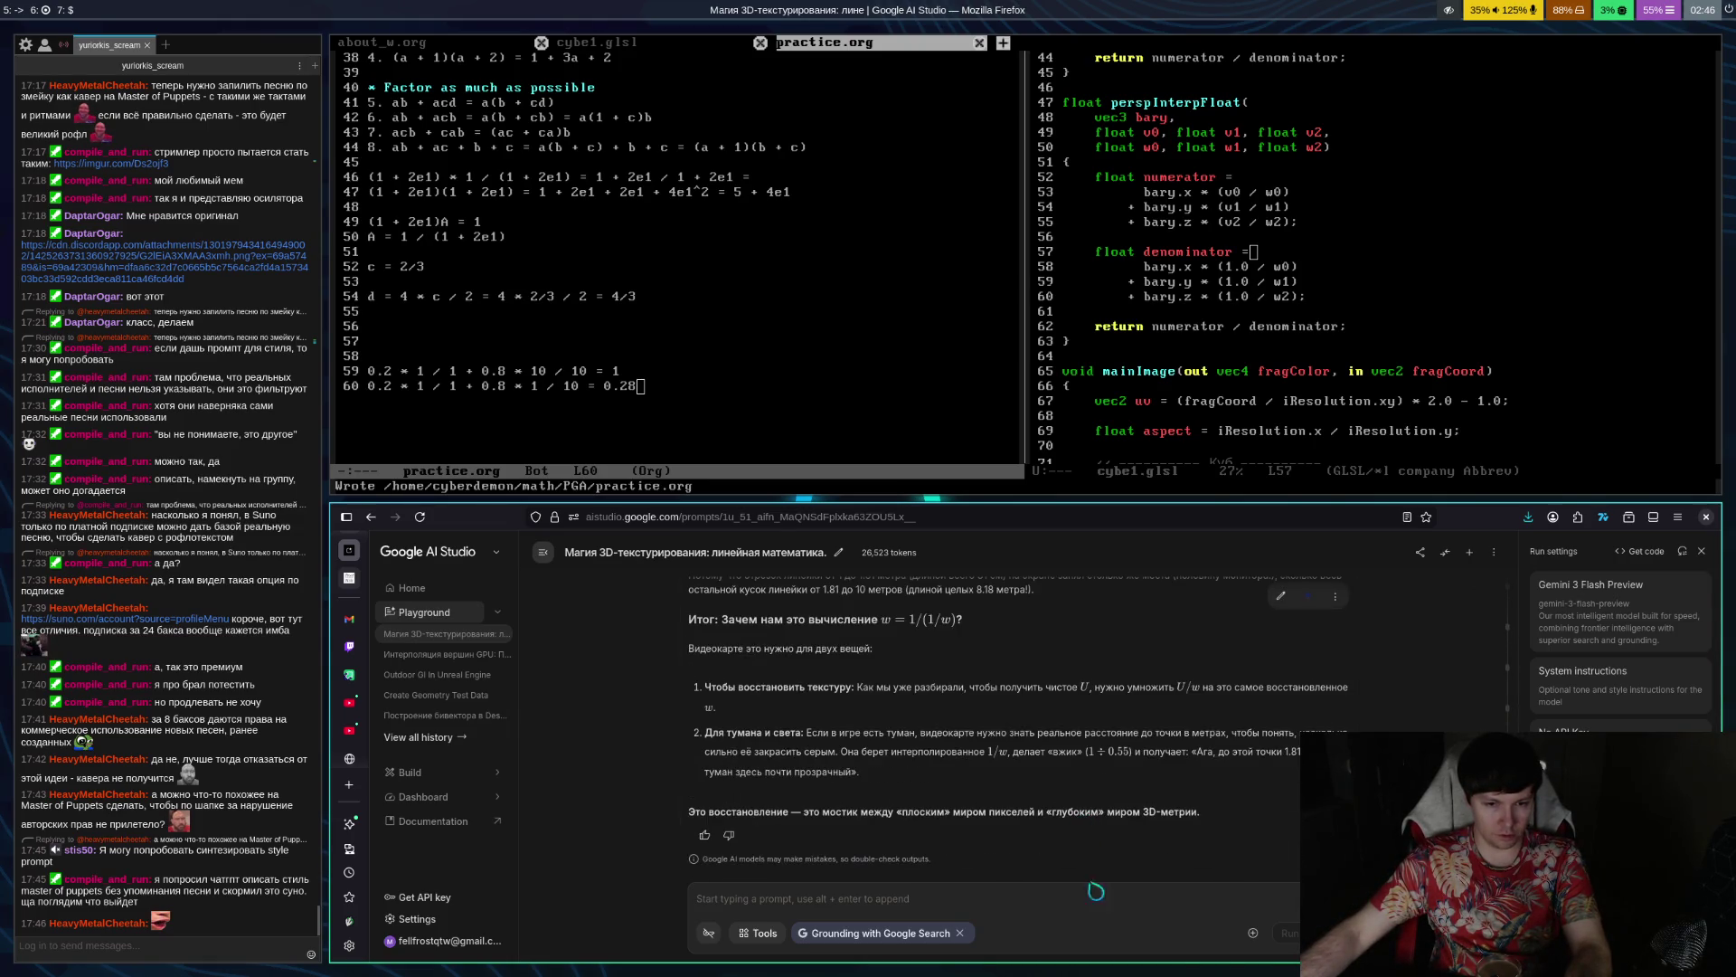
{"action": "type", "text": "A"}
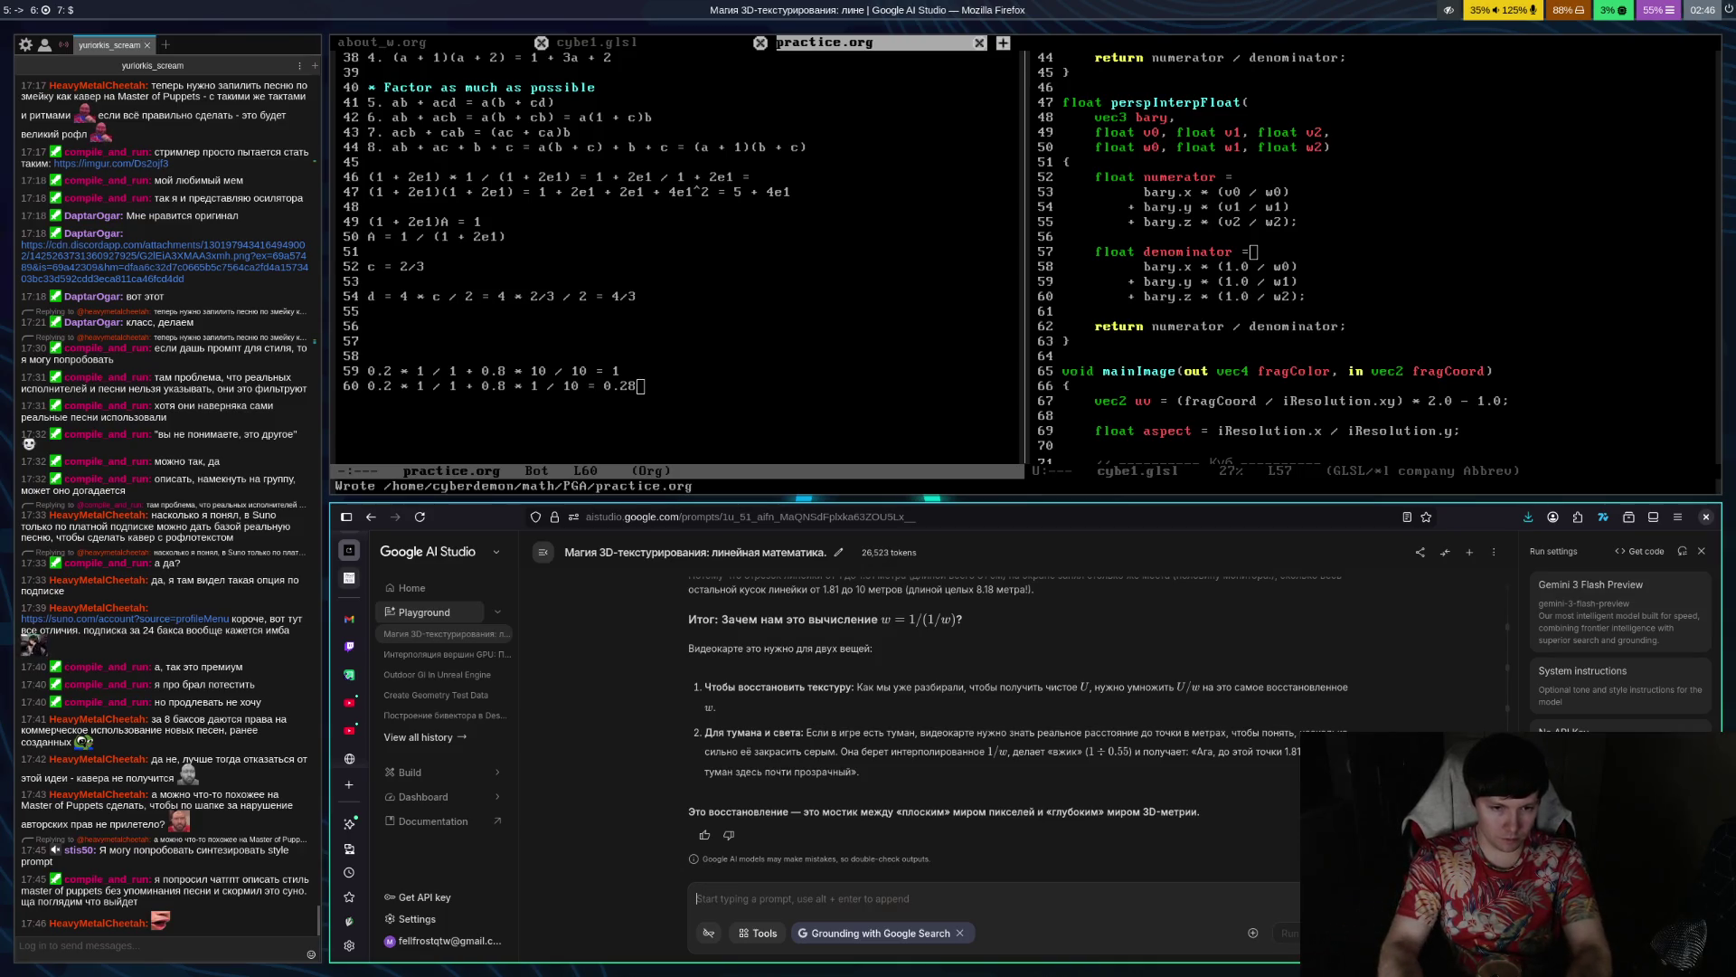
{"action": "type", "text": " посчитай мне "}
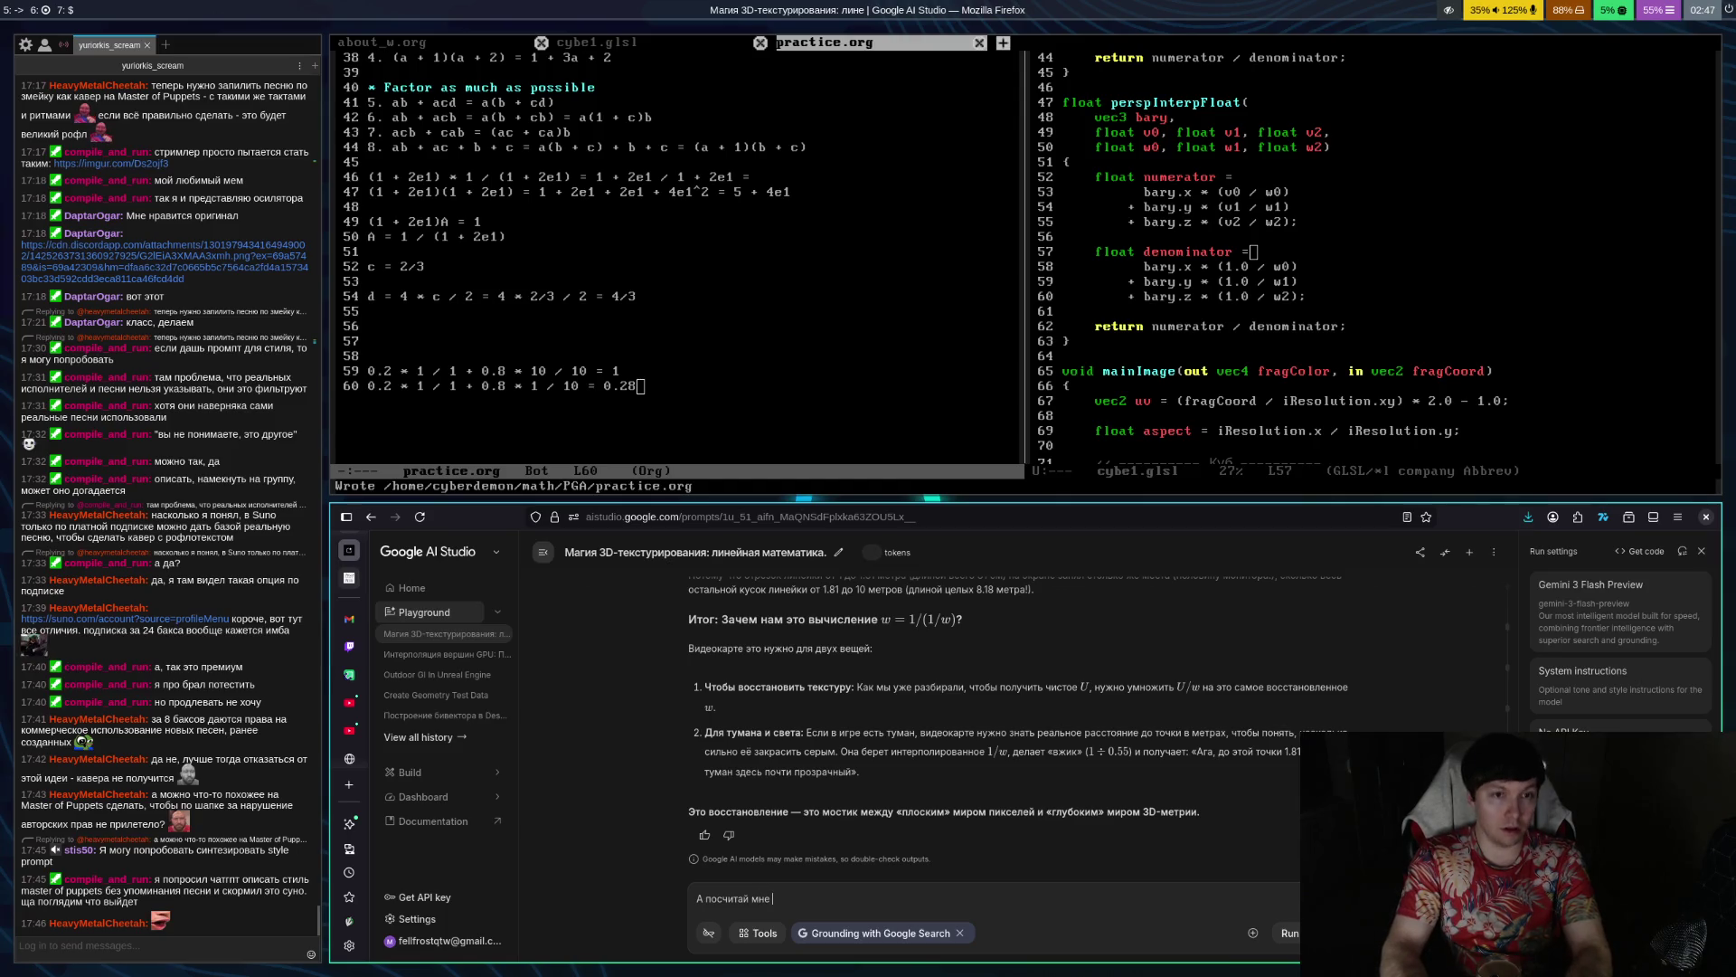
{"action": "type", "text": "глубину "}
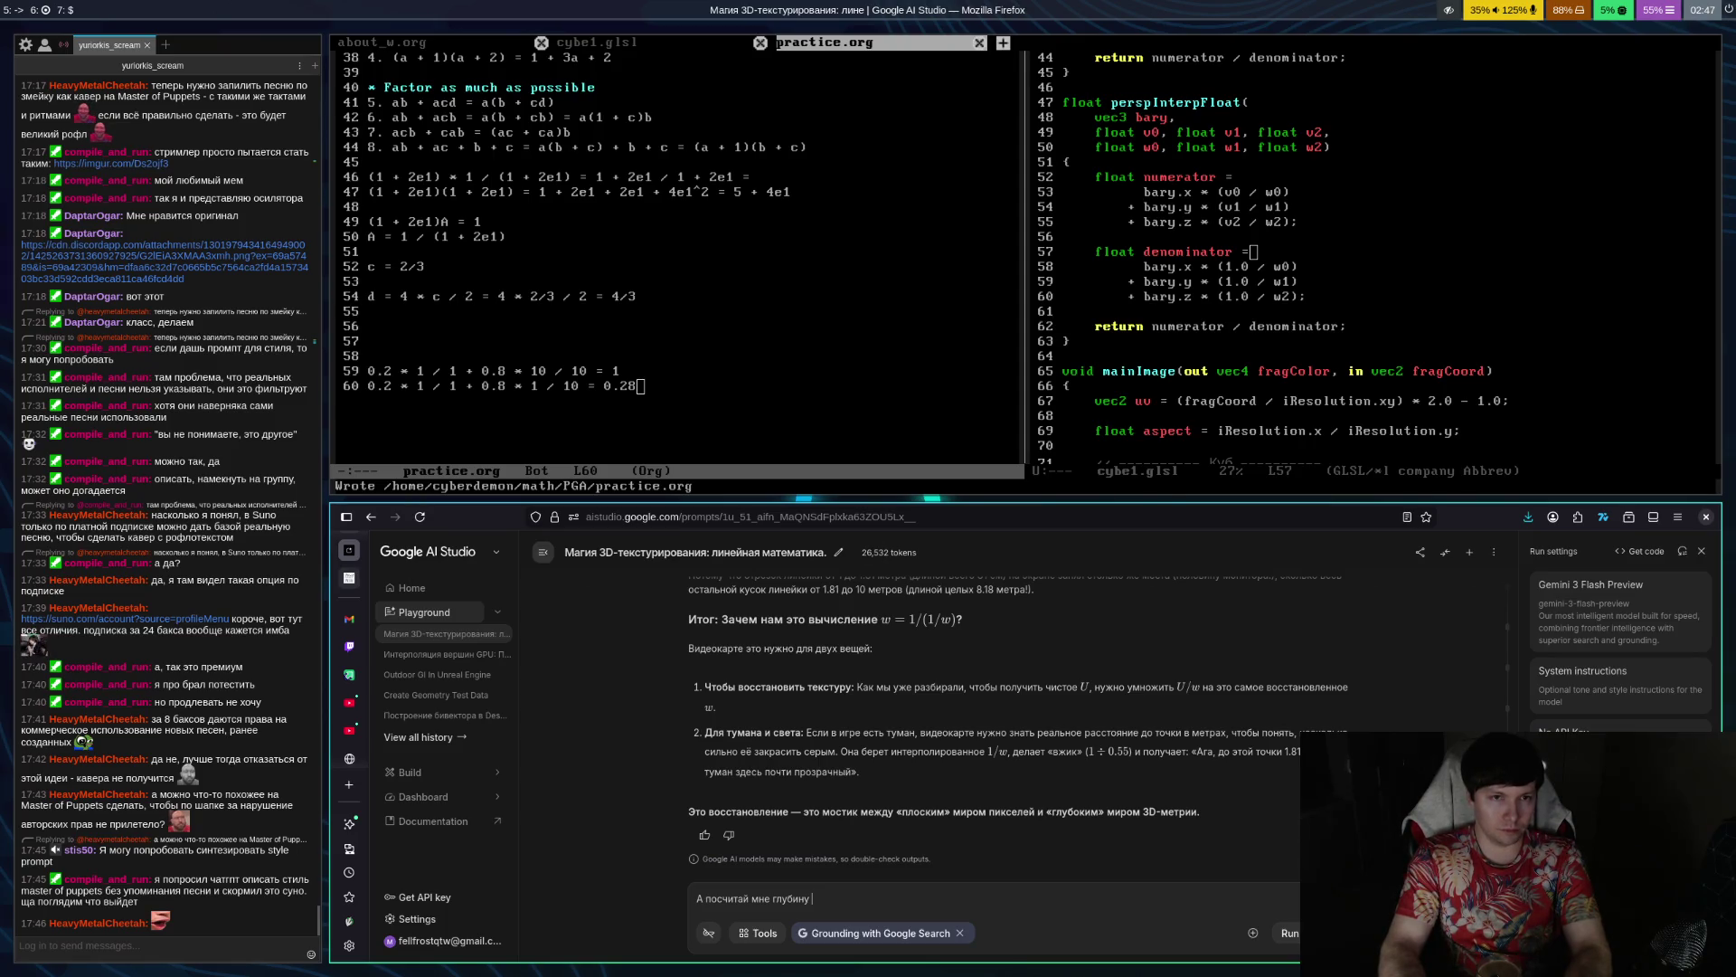
{"action": "type", "text": "в точке "}
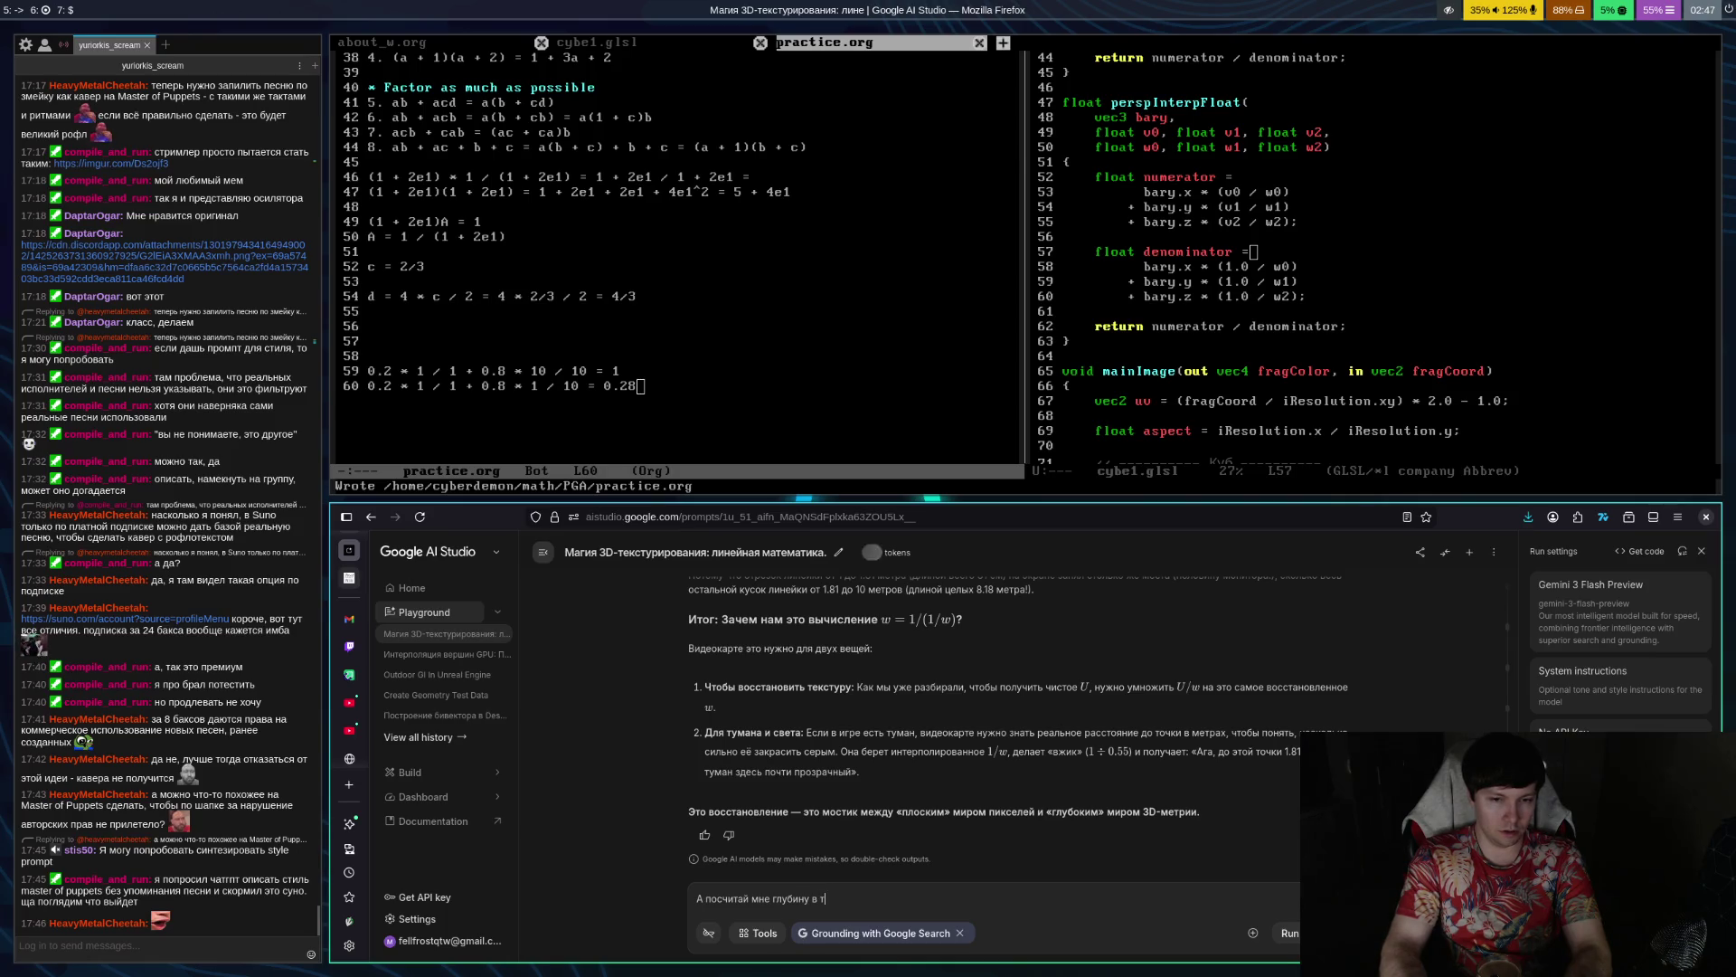
{"action": "type", "text": "на "}
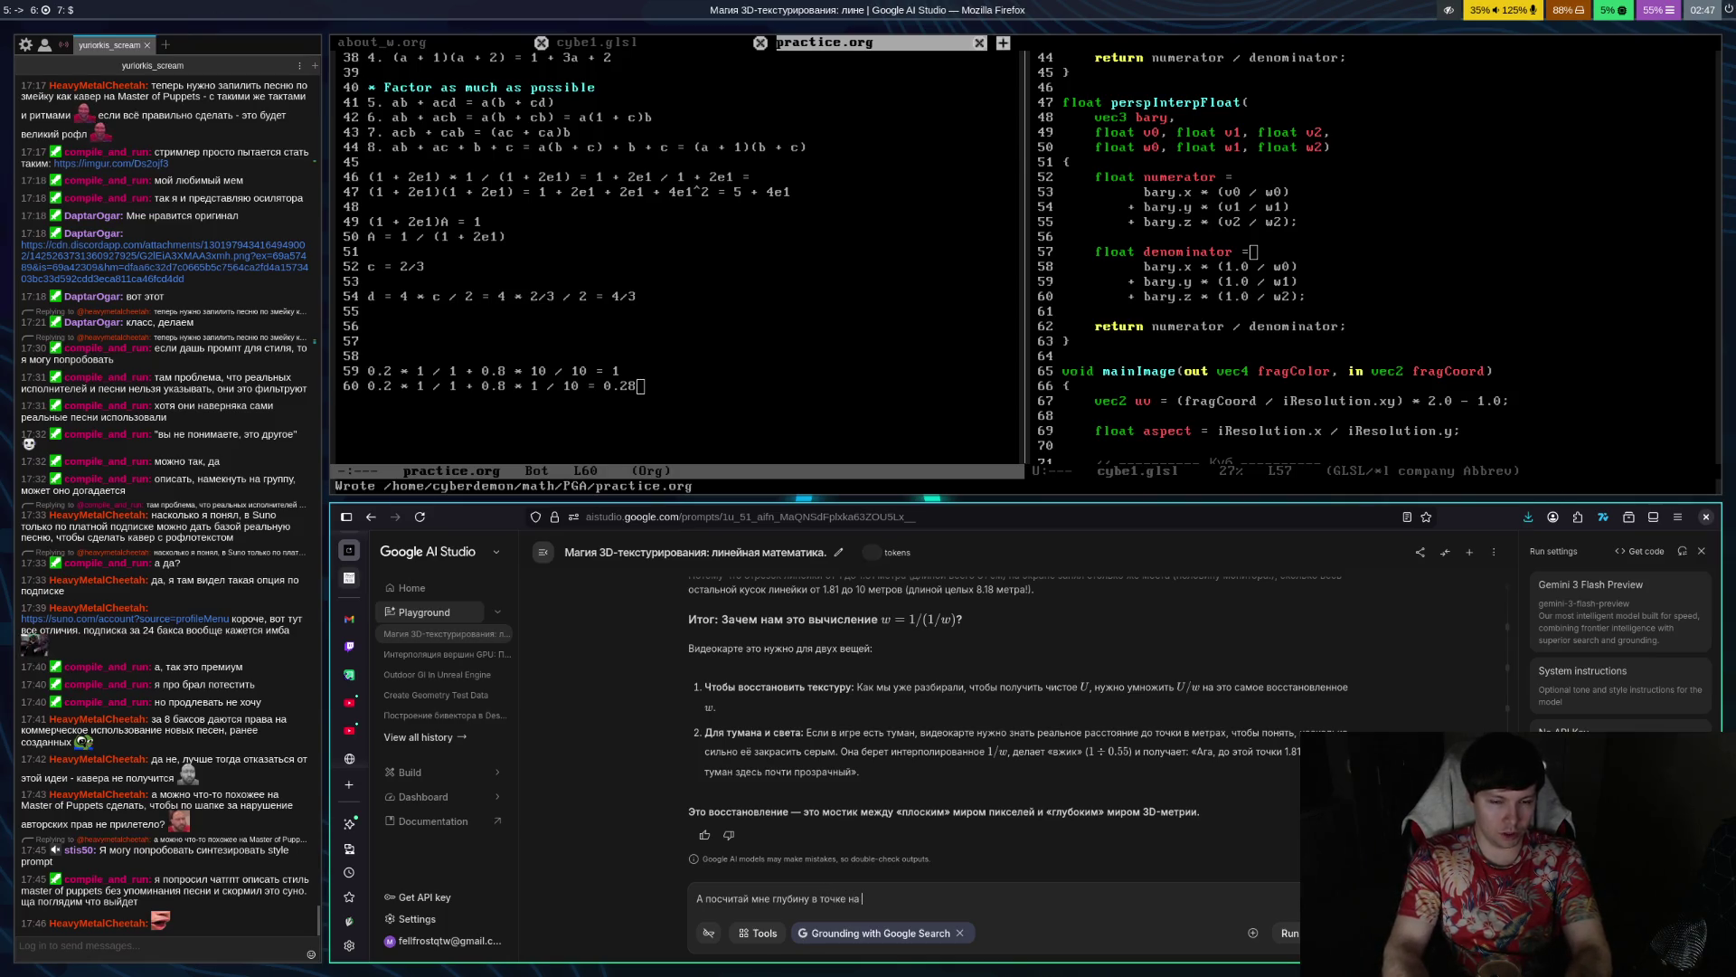
{"action": "type", "text": "экране"}
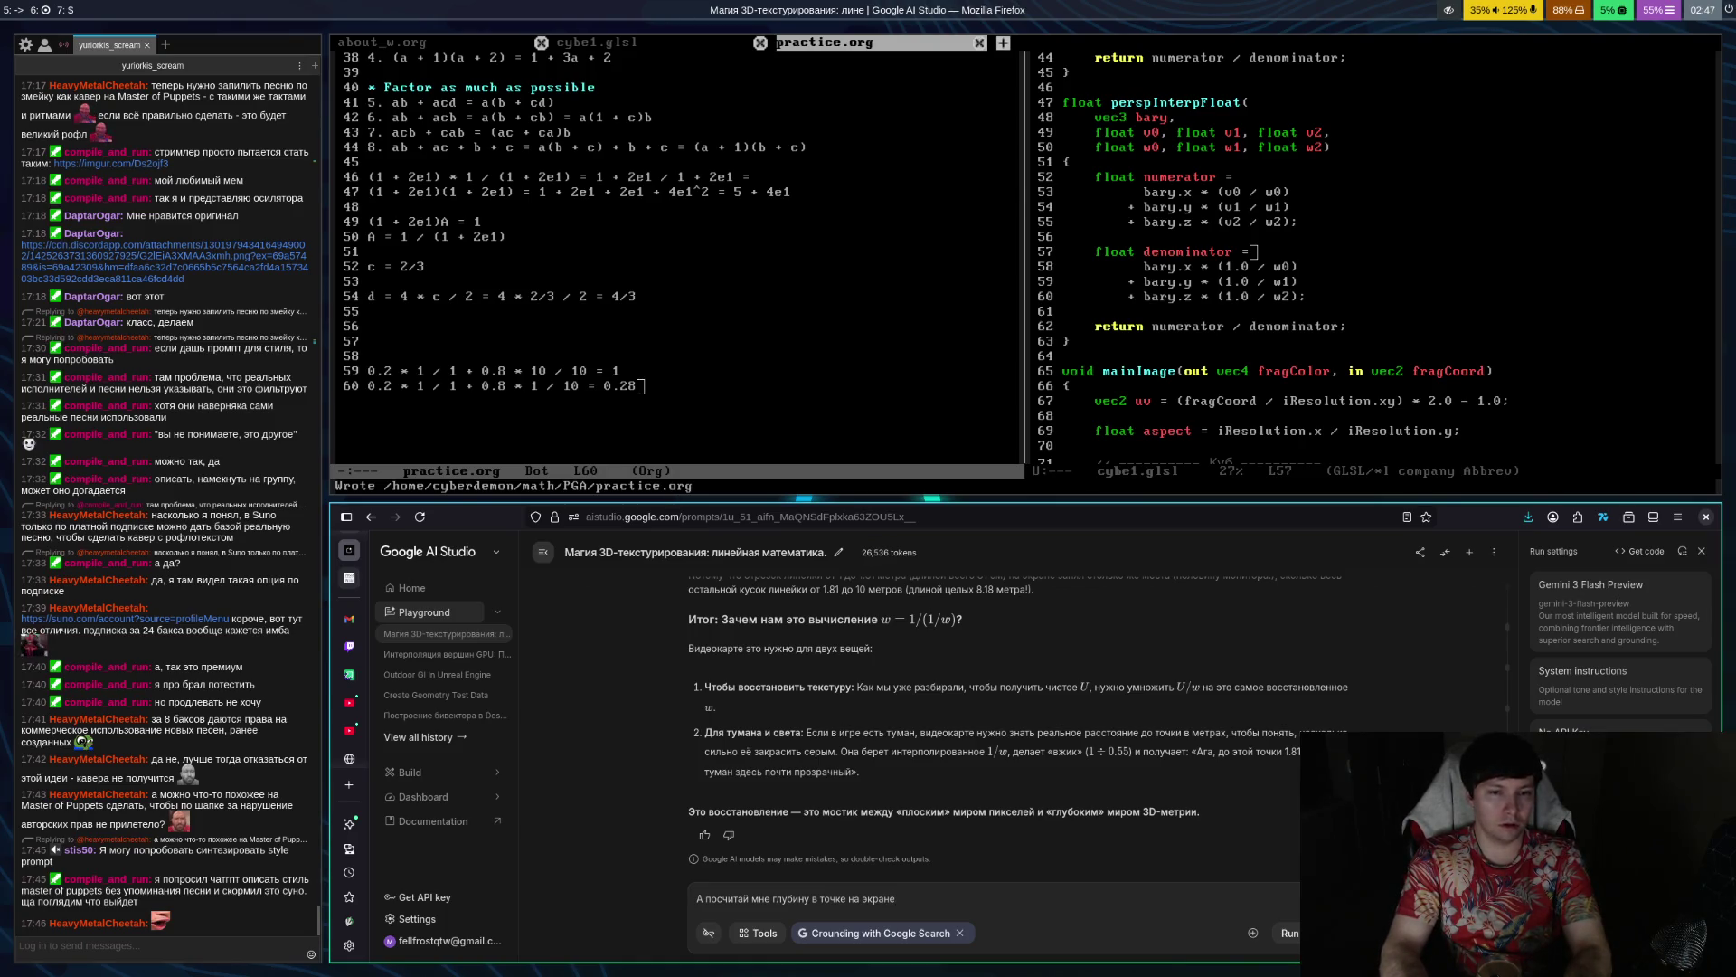
{"action": "type", "text": "которая прошла 80 :%"}
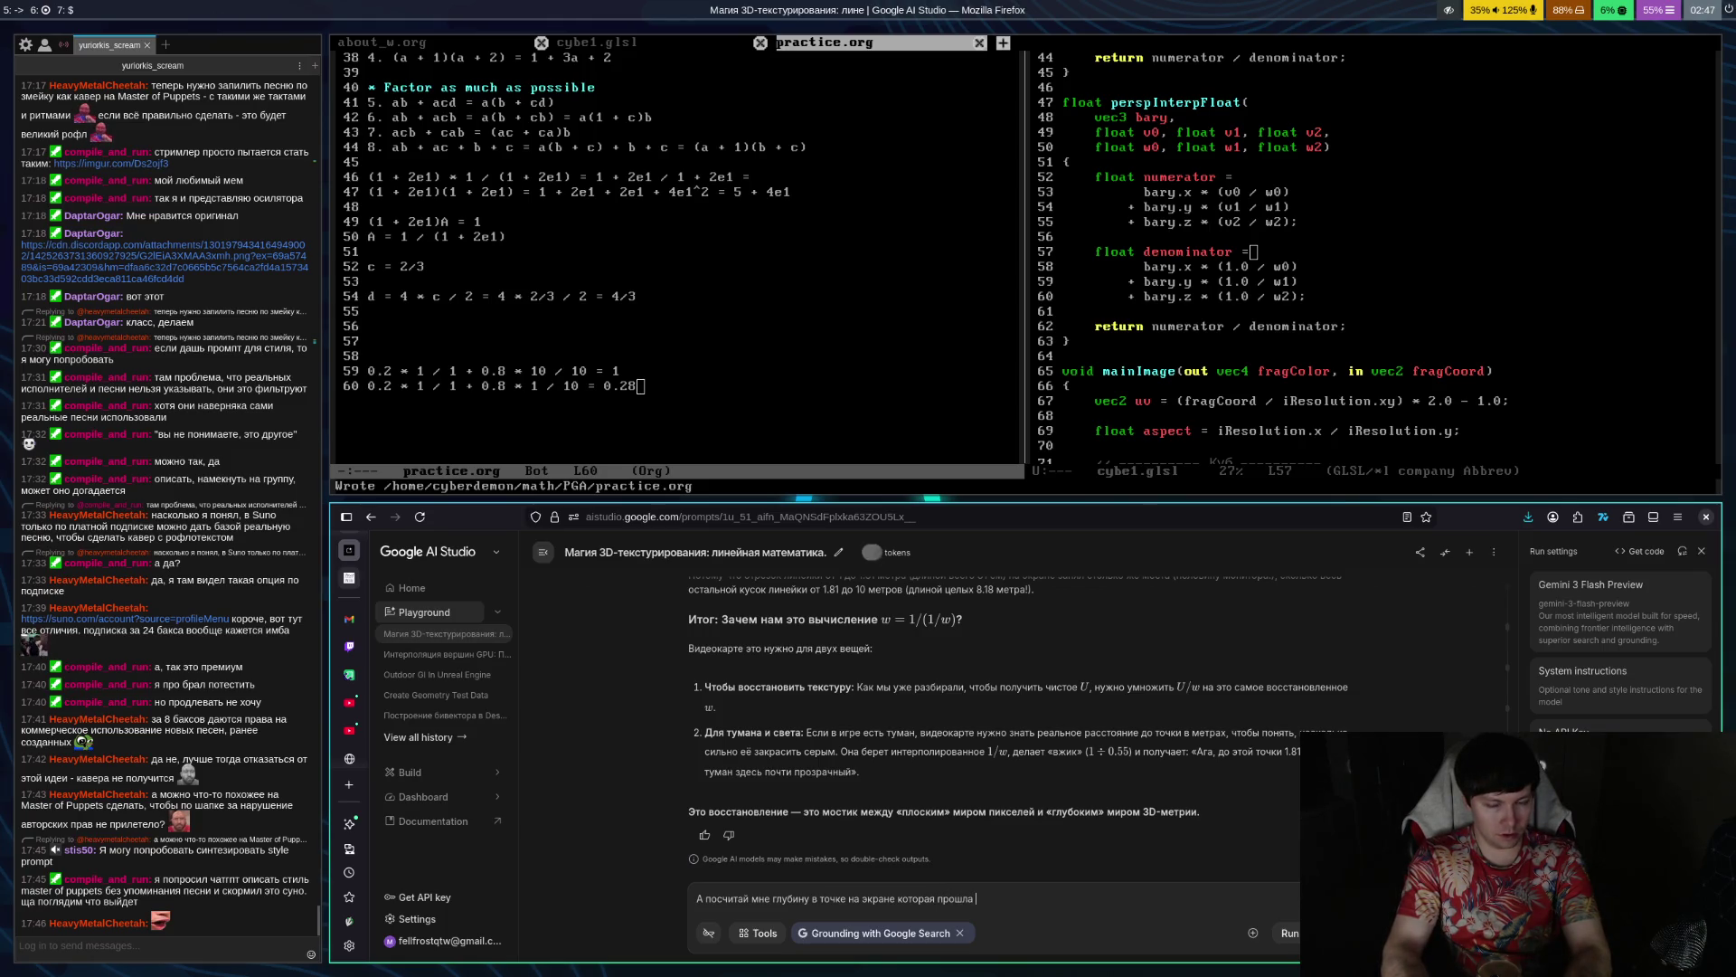
{"action": "key", "text": "BackSpace"}
{"action": "key", "text": "BackSpace"}
{"action": "key", "text": "BackSpace"}
{"action": "type", "text": "% расстояния по "}
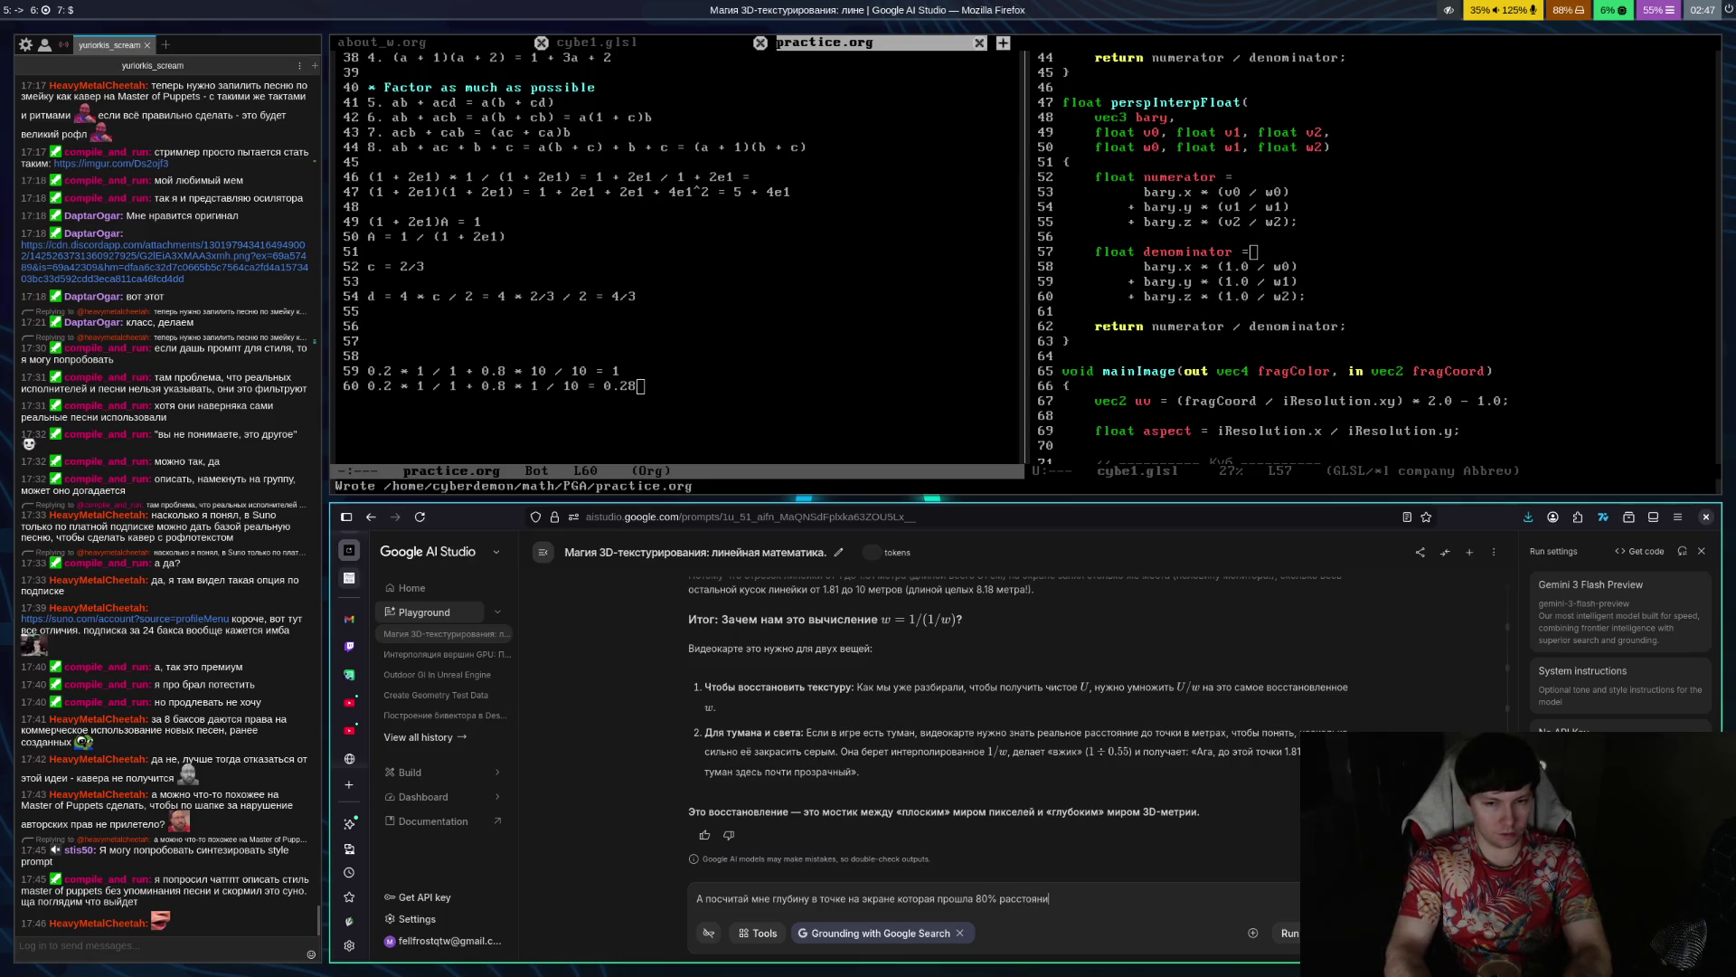
{"action": "type", "text": "прямой"}
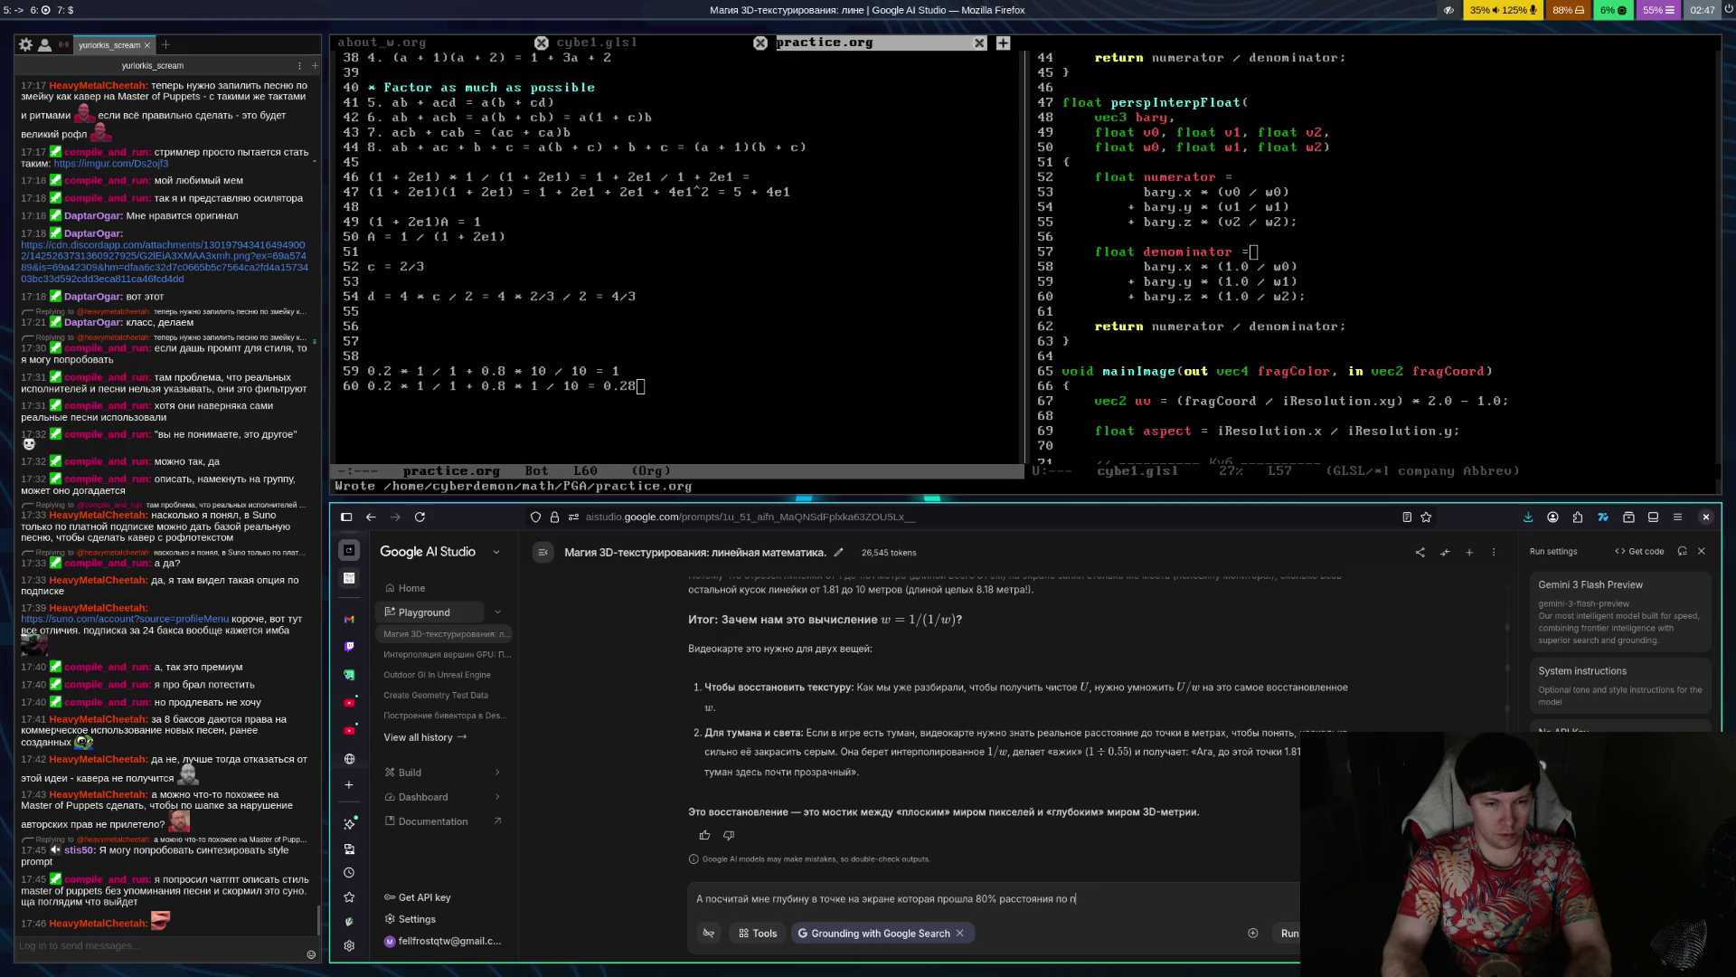
{"action": "key", "text": "Return"}
{"action": "key", "text": "ctrl+Return"}
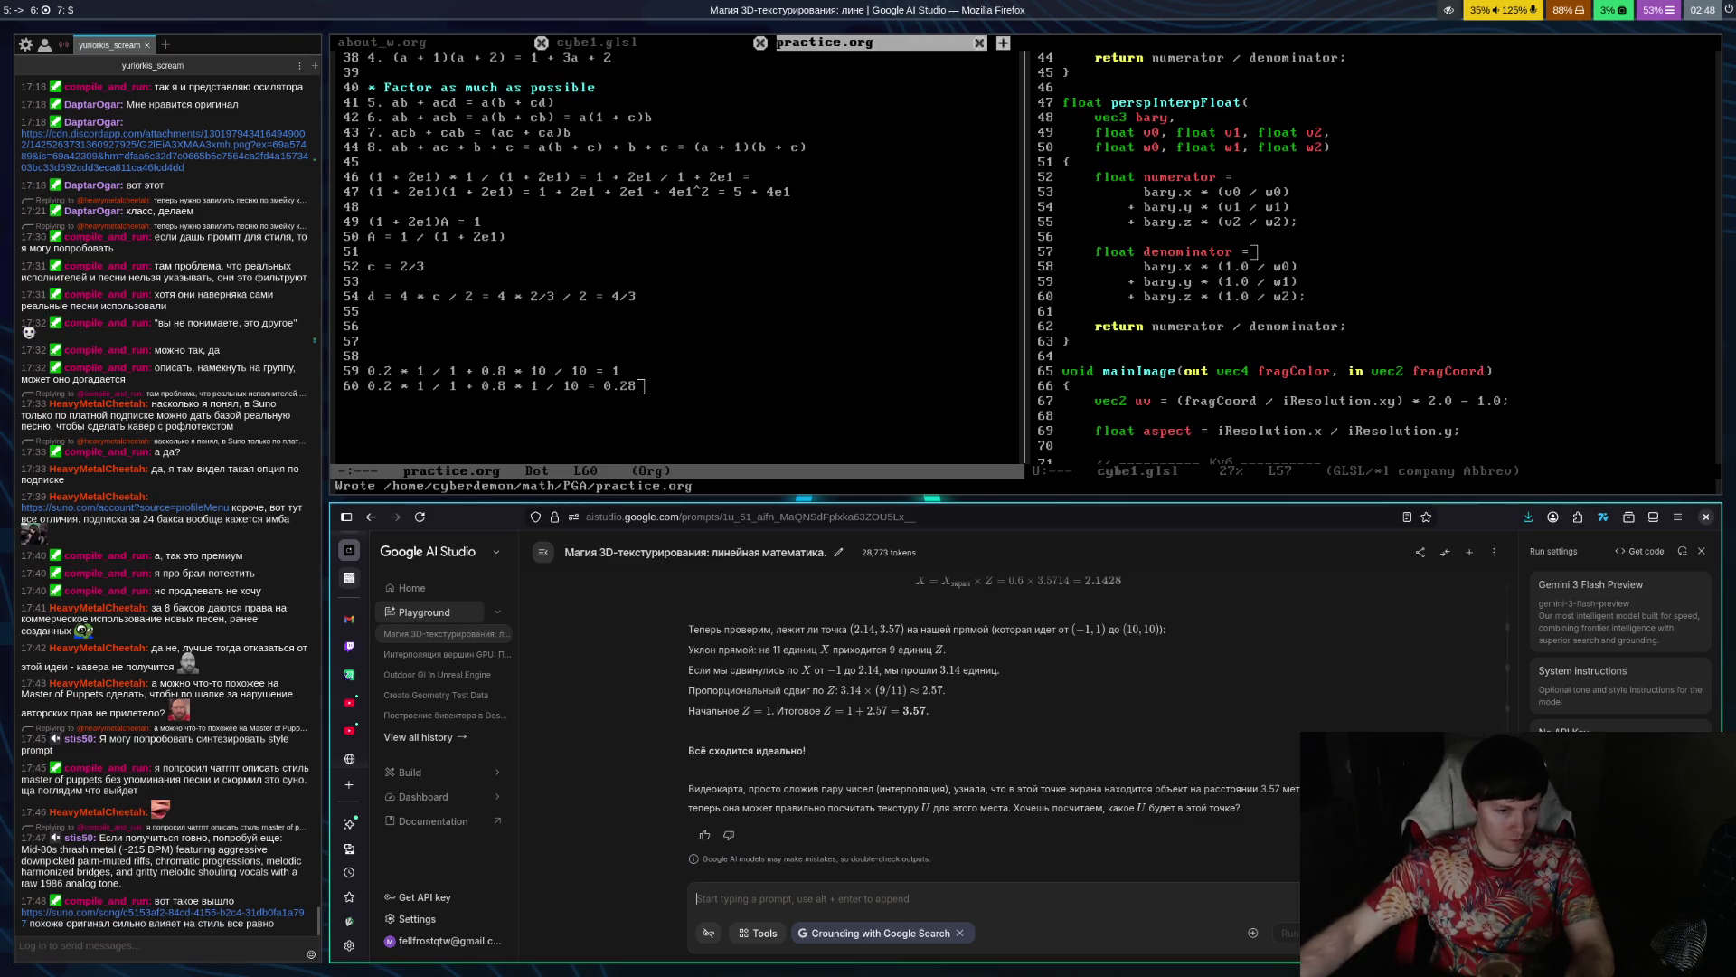
Play the Suno song 'Вайбкодер и змейка' from the chat link, pause it, and return to Twitch
{"action": "left_click", "coordinate": [349, 645]}
{"action": "left_click", "coordinate": [162, 912]}
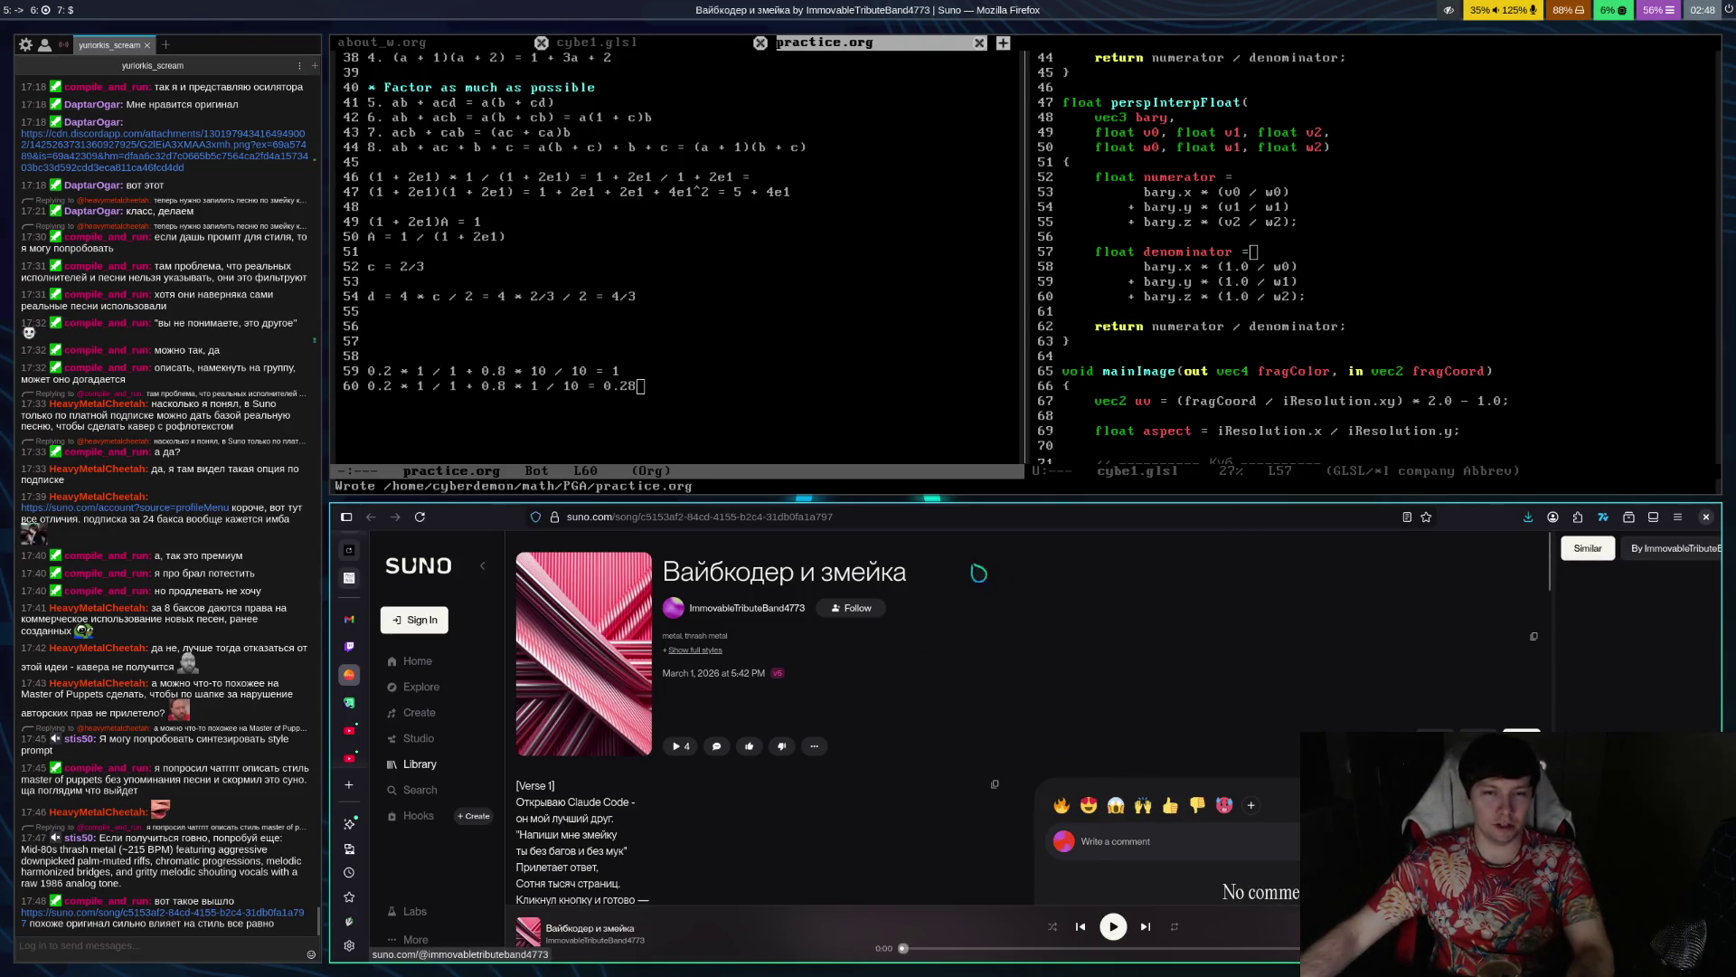
{"action": "left_click", "coordinate": [1113, 926]}
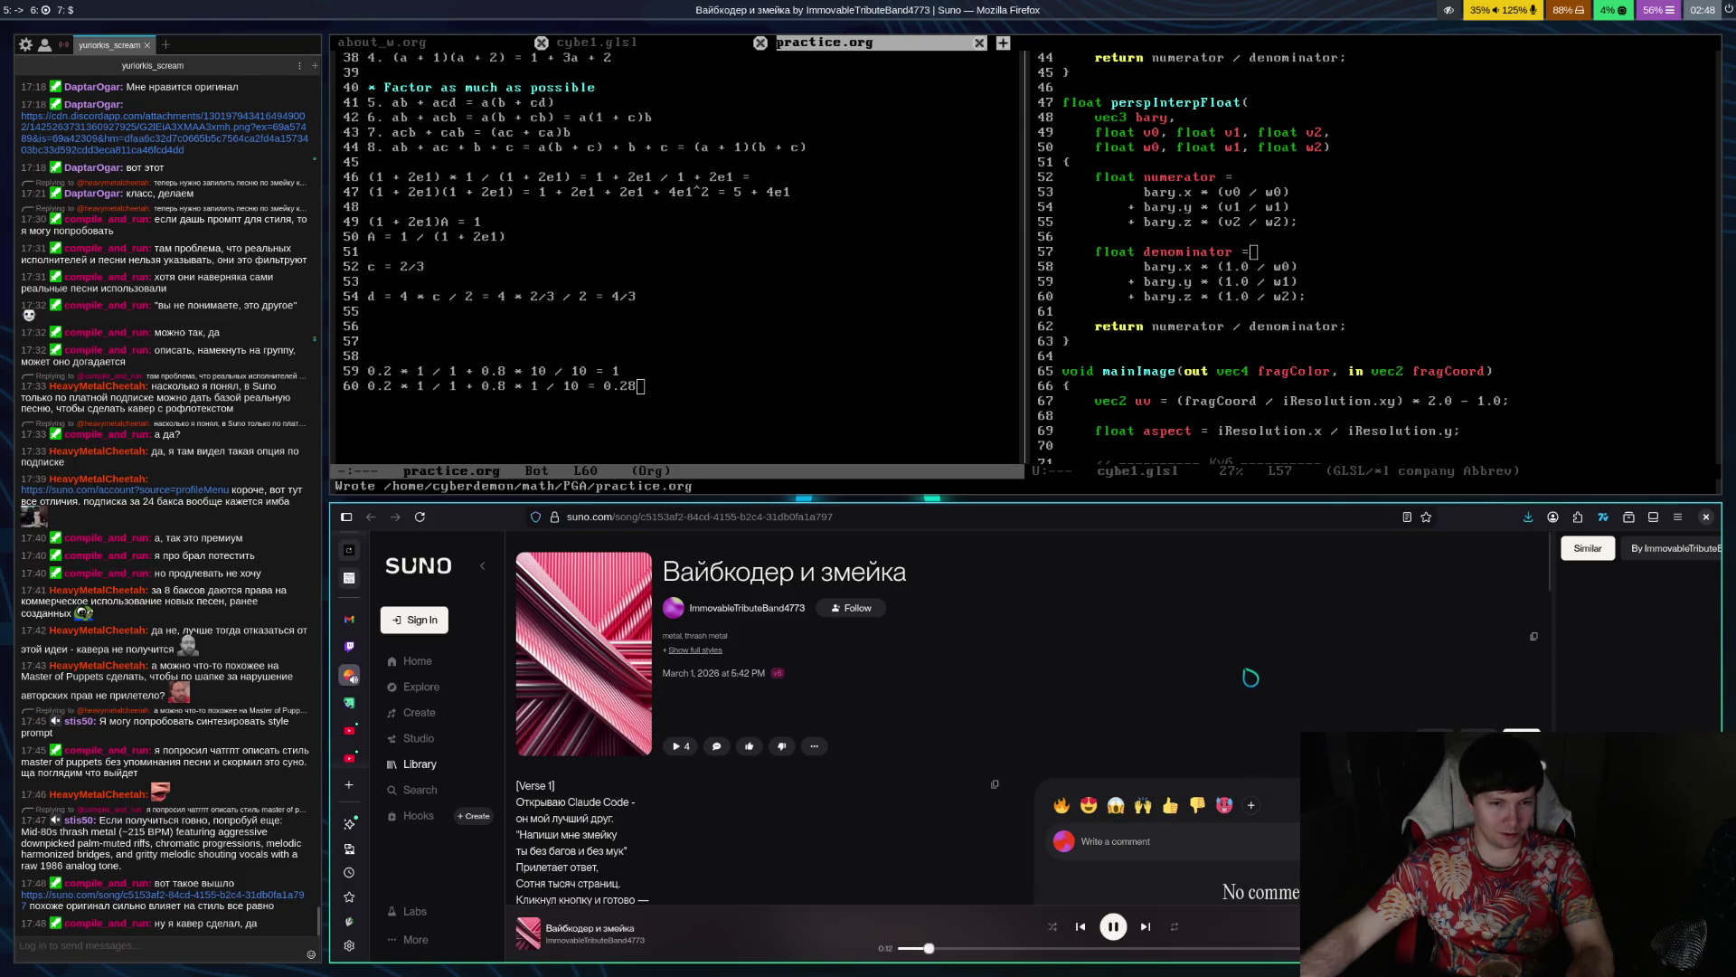
{"action": "scroll", "coordinate": [1254, 674], "scroll_direction": "down", "scroll_amount": 2}
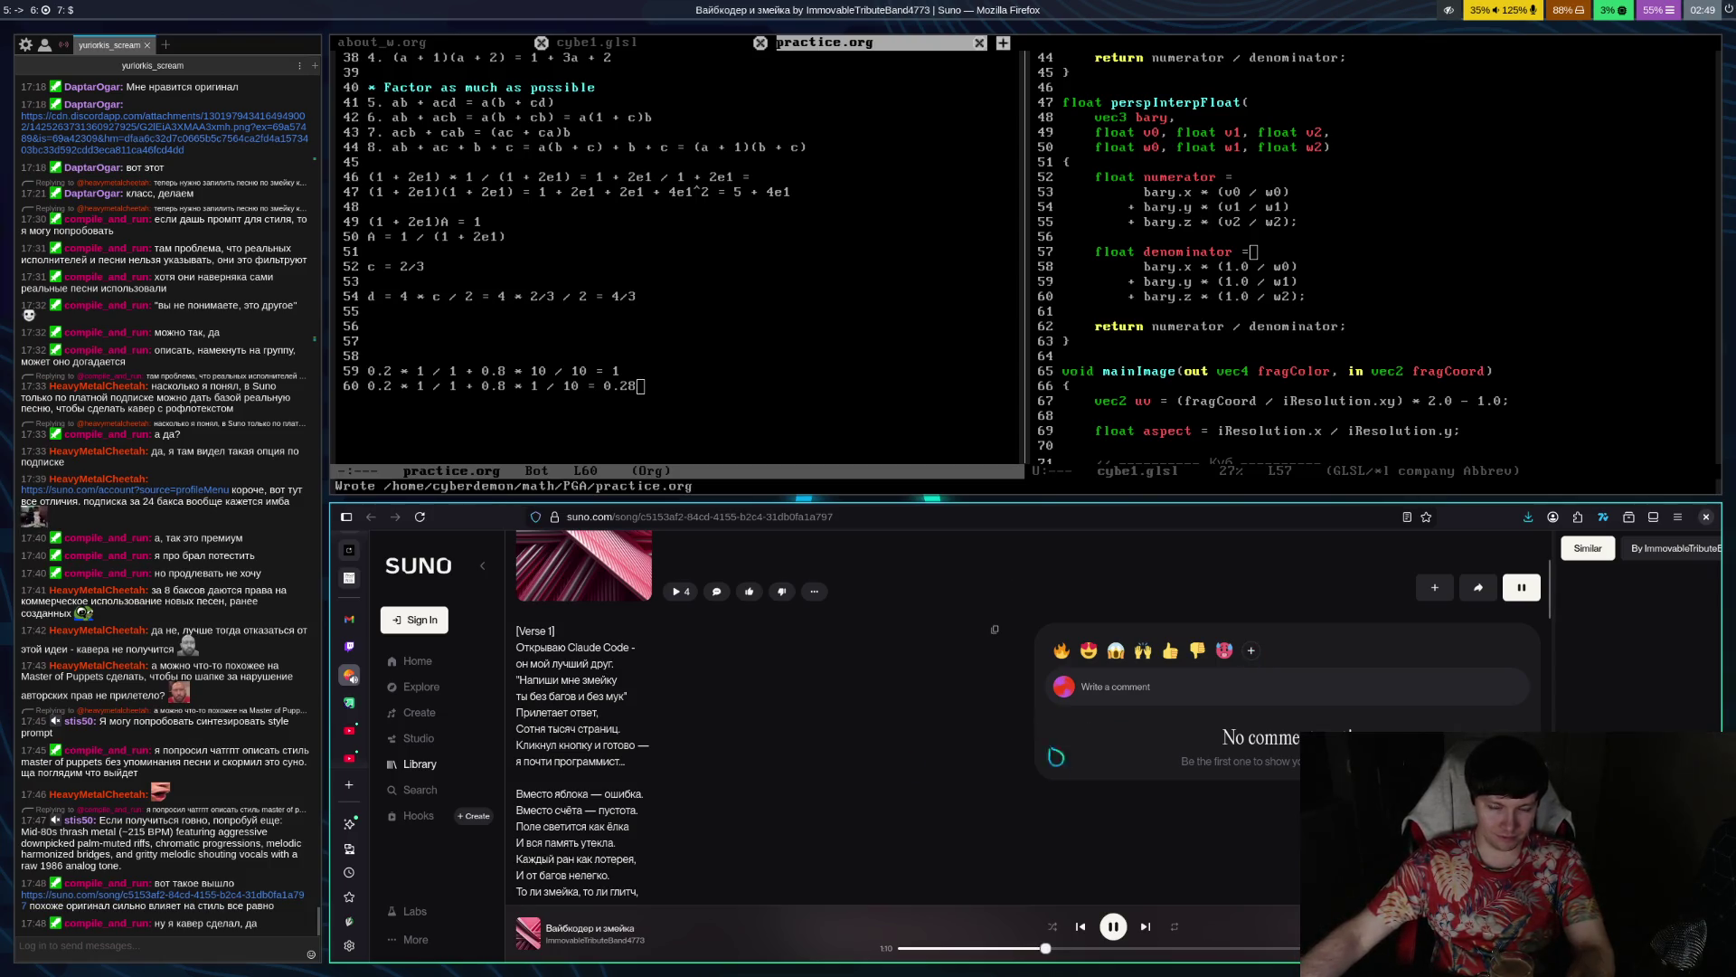
{"action": "left_click", "coordinate": [1113, 926]}
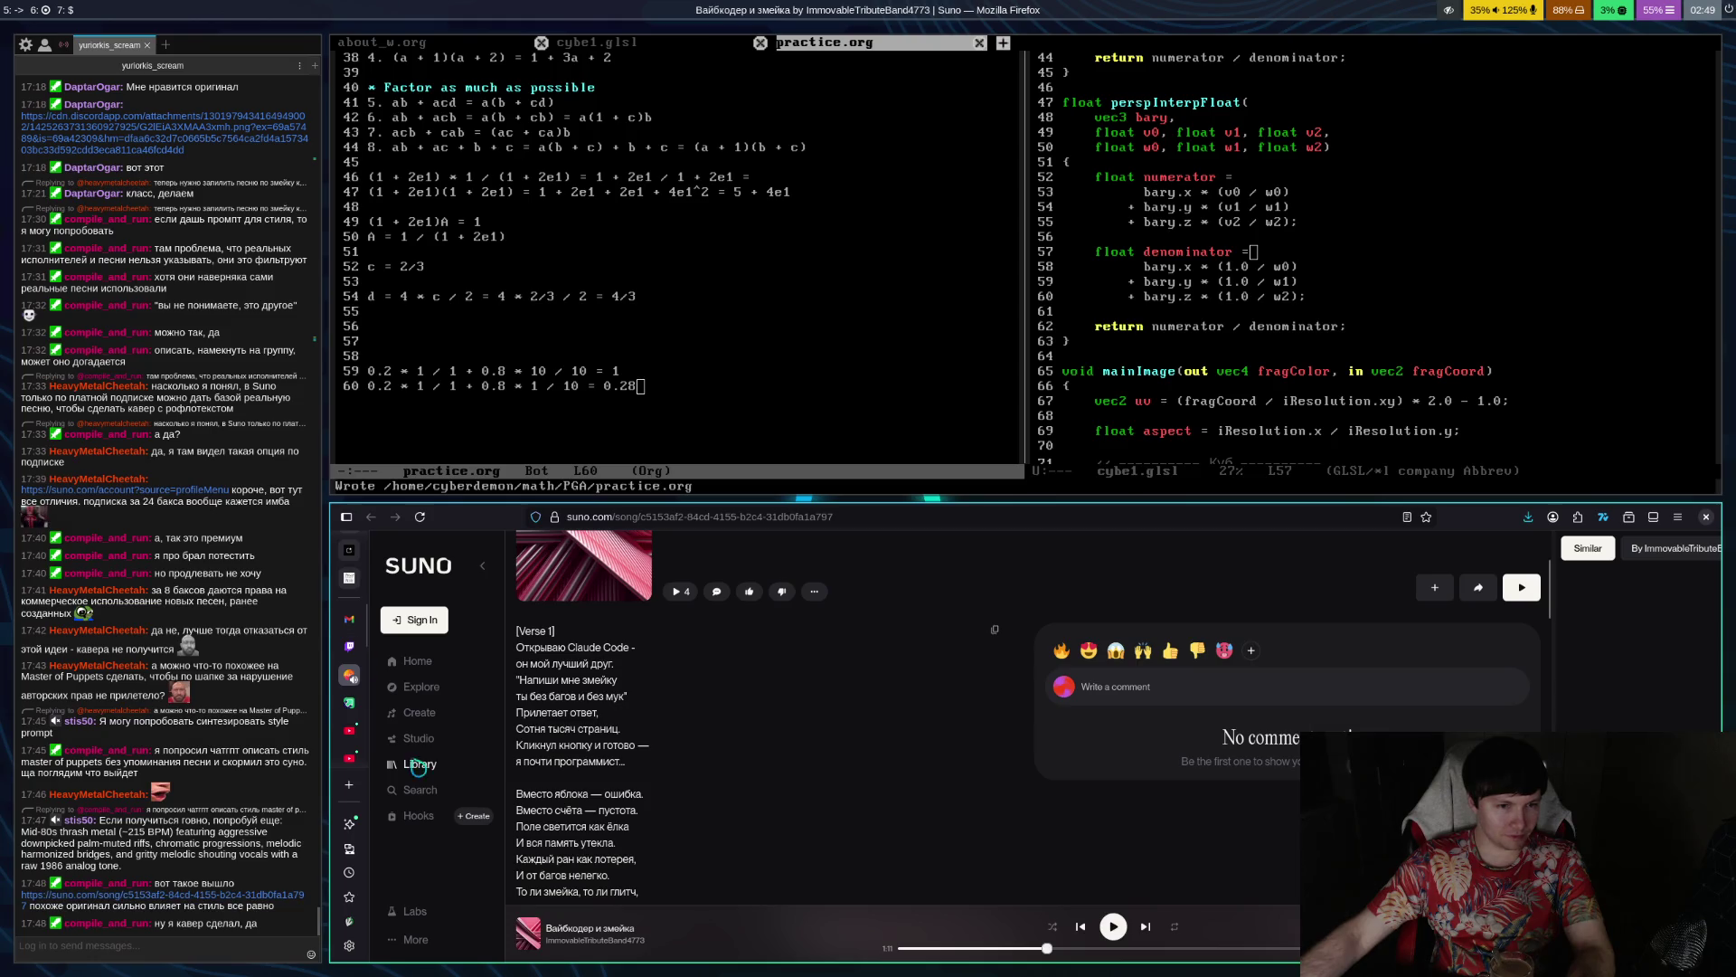
{"action": "left_click", "coordinate": [349, 645]}
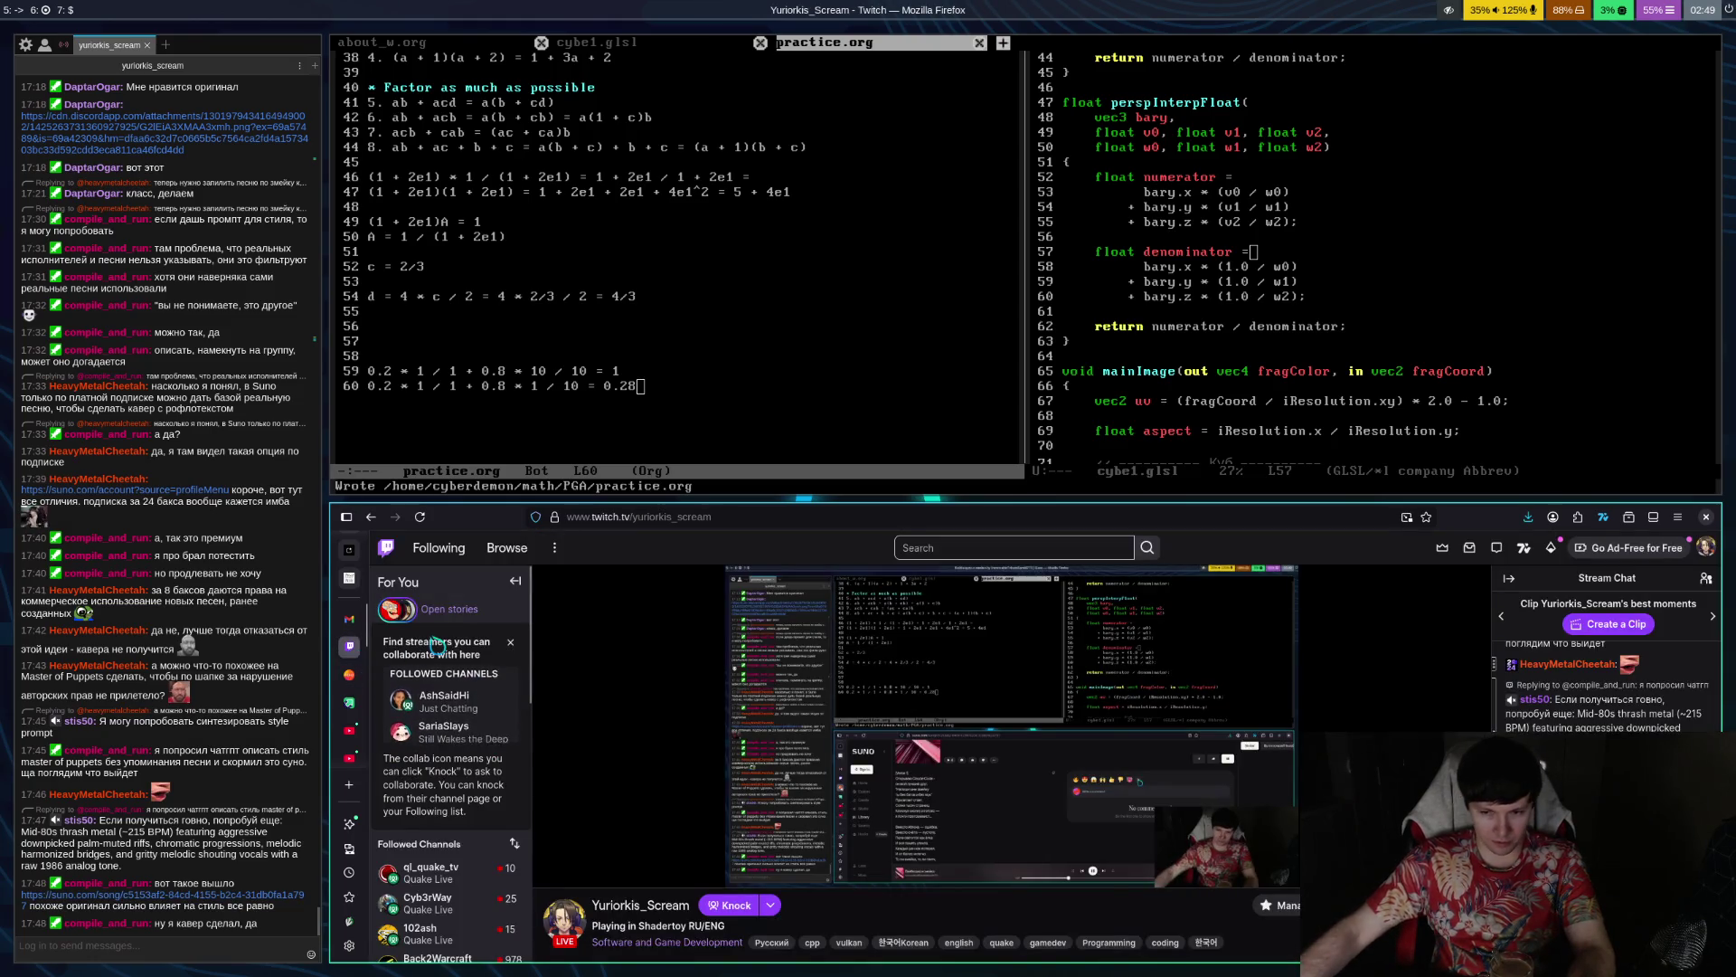
Switch back to the Google AI Studio tab from the browser sidebar
{"action": "left_click", "coordinate": [349, 549]}
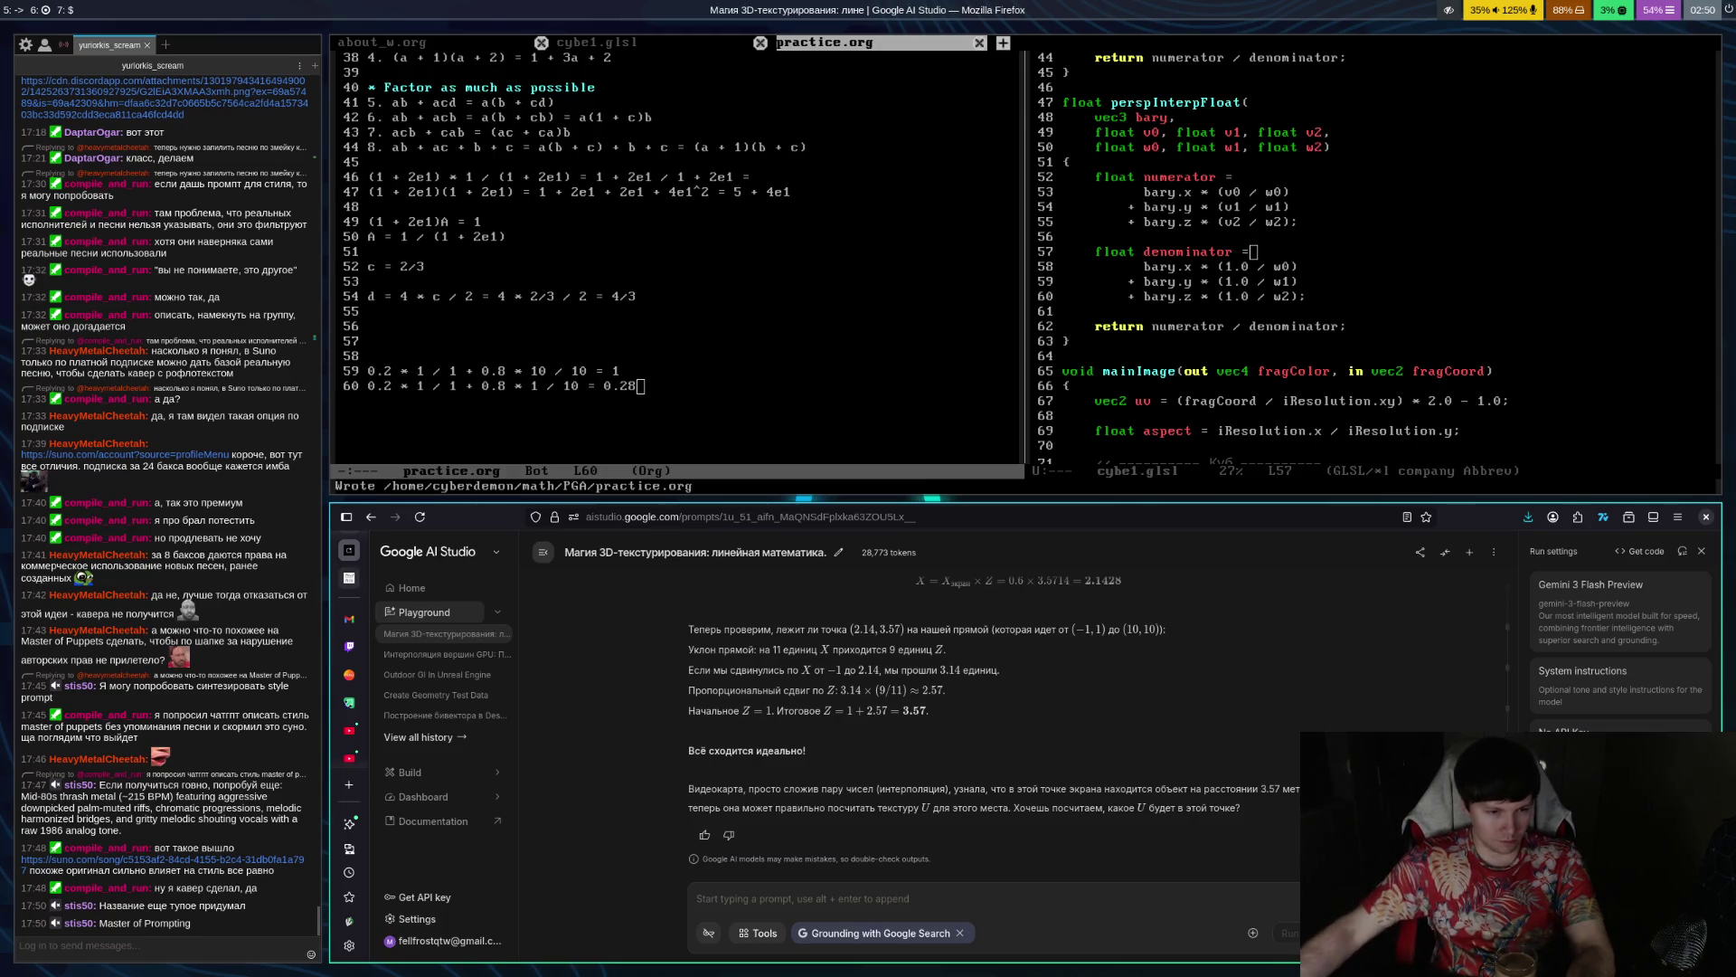
Scroll the AI Studio answer and grow the Firefox window upward to show section 5's geometric check
{"action": "scroll", "coordinate": [1049, 687], "scroll_direction": "up", "scroll_amount": 5}
{"action": "scroll", "coordinate": [1053, 684], "scroll_direction": "up", "scroll_amount": 10}
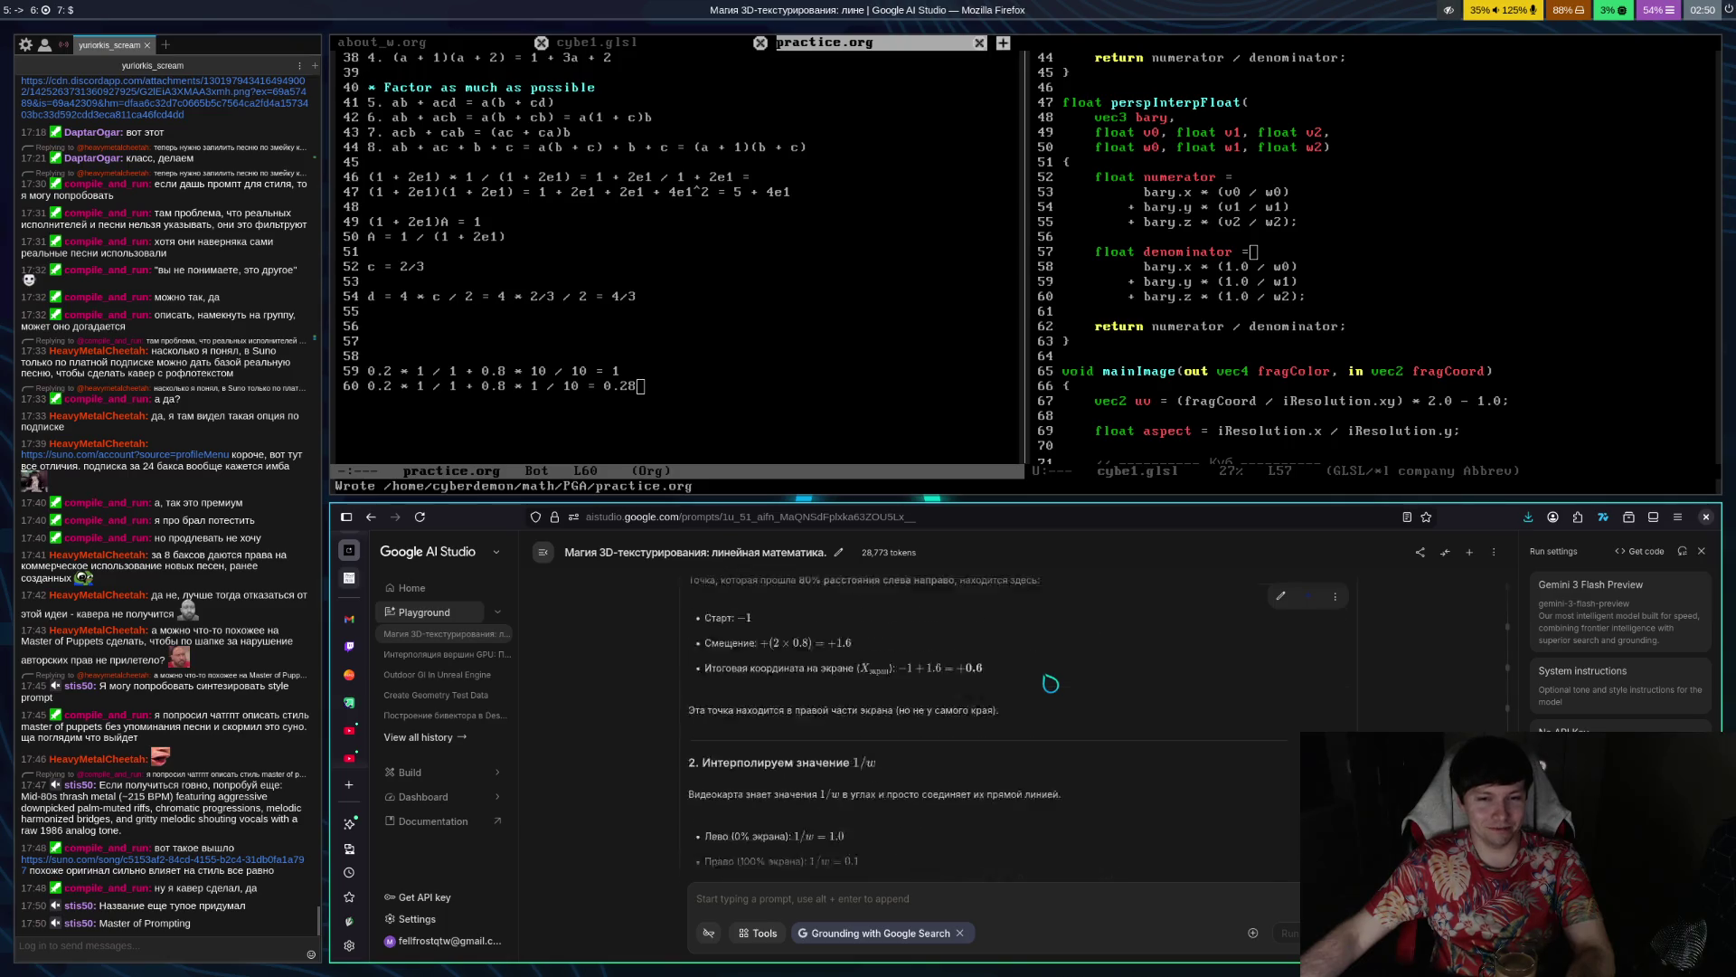
{"action": "scroll", "coordinate": [1076, 680], "scroll_direction": "up", "scroll_amount": 10}
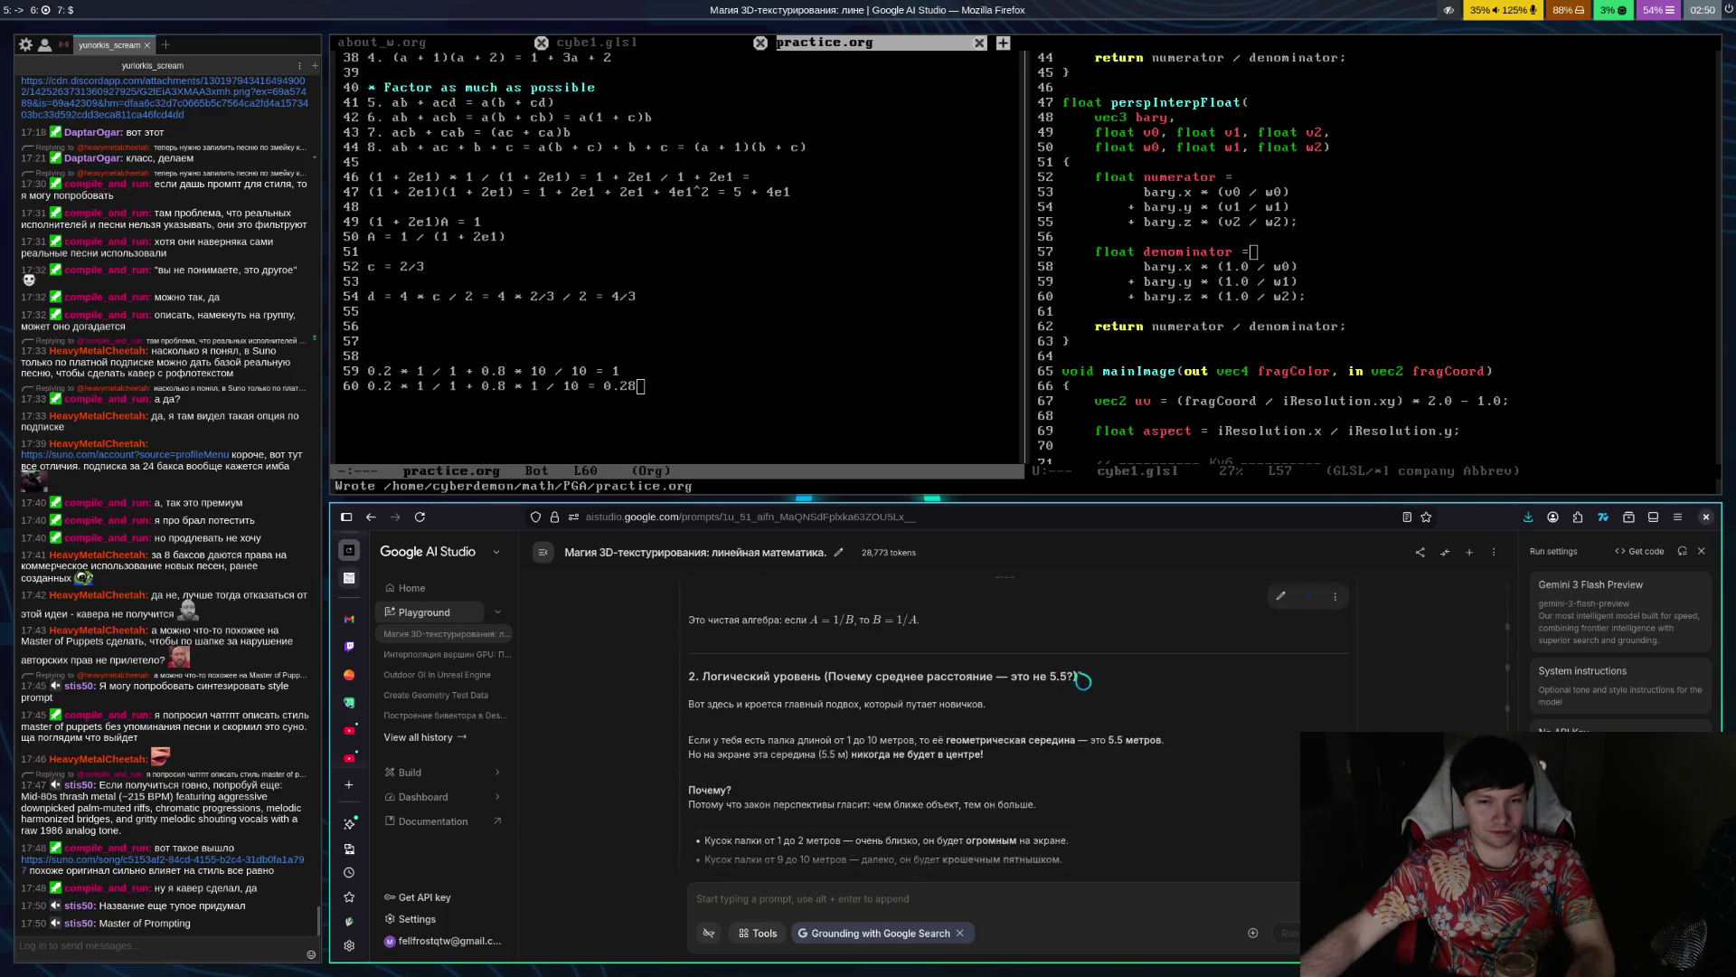
{"action": "scroll", "coordinate": [1091, 683], "scroll_direction": "up", "scroll_amount": 10}
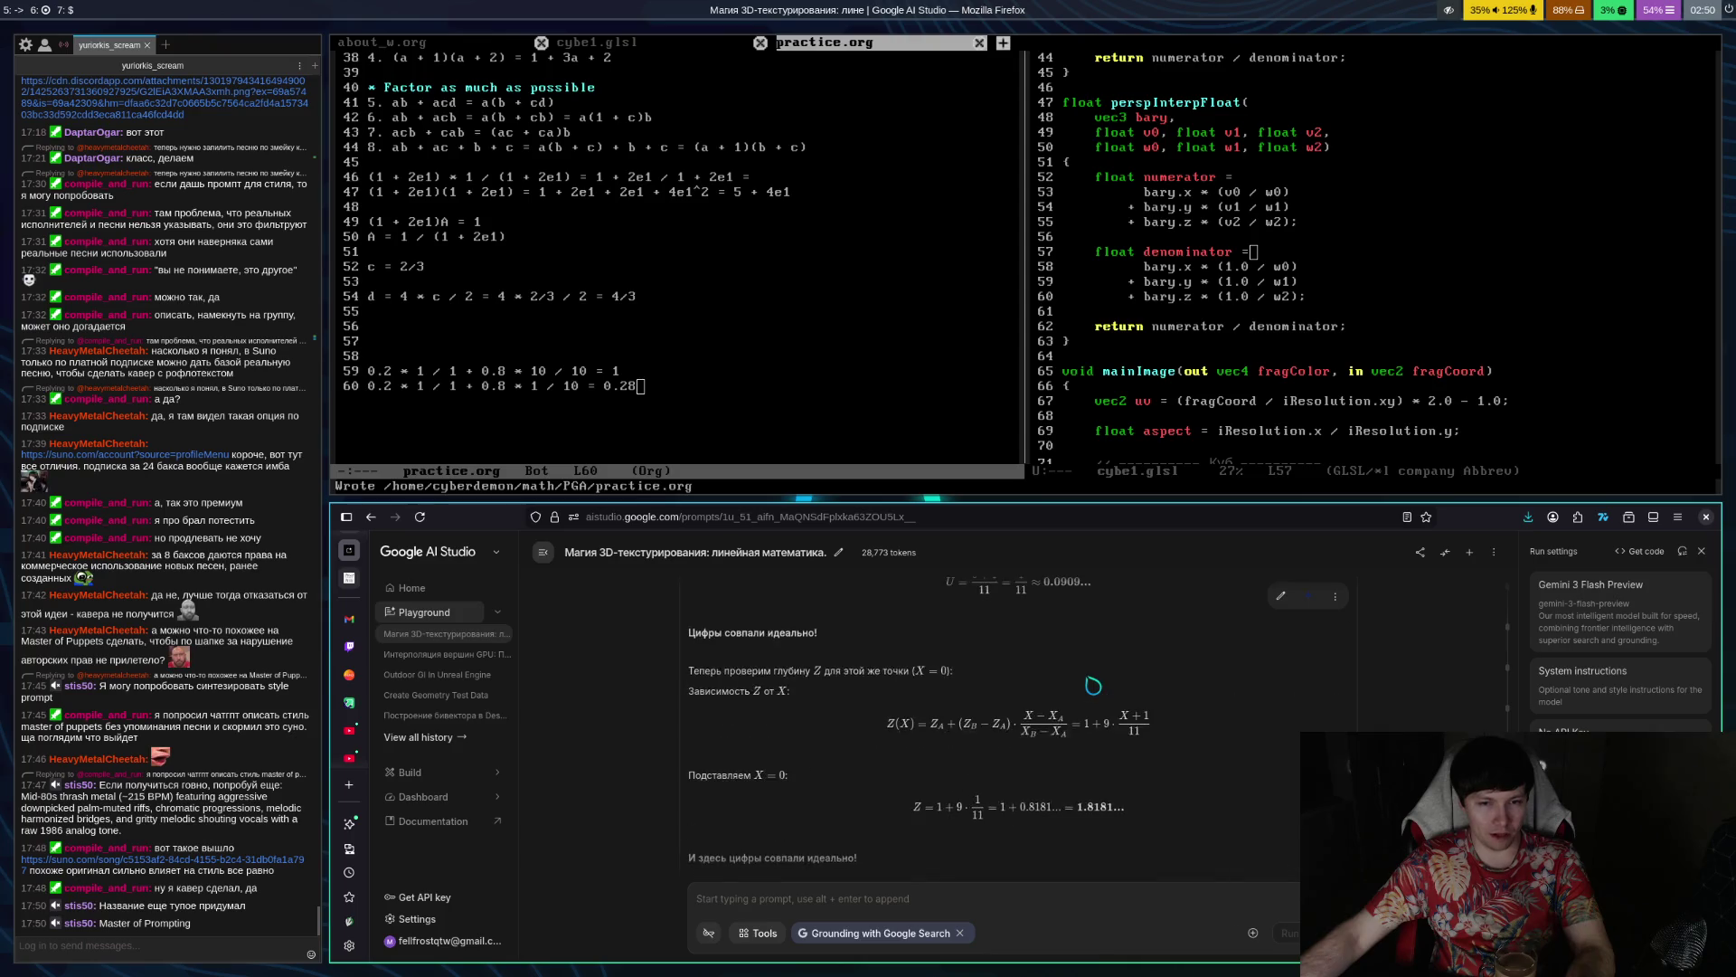
{"action": "scroll", "coordinate": [1130, 680], "scroll_direction": "down", "scroll_amount": 5}
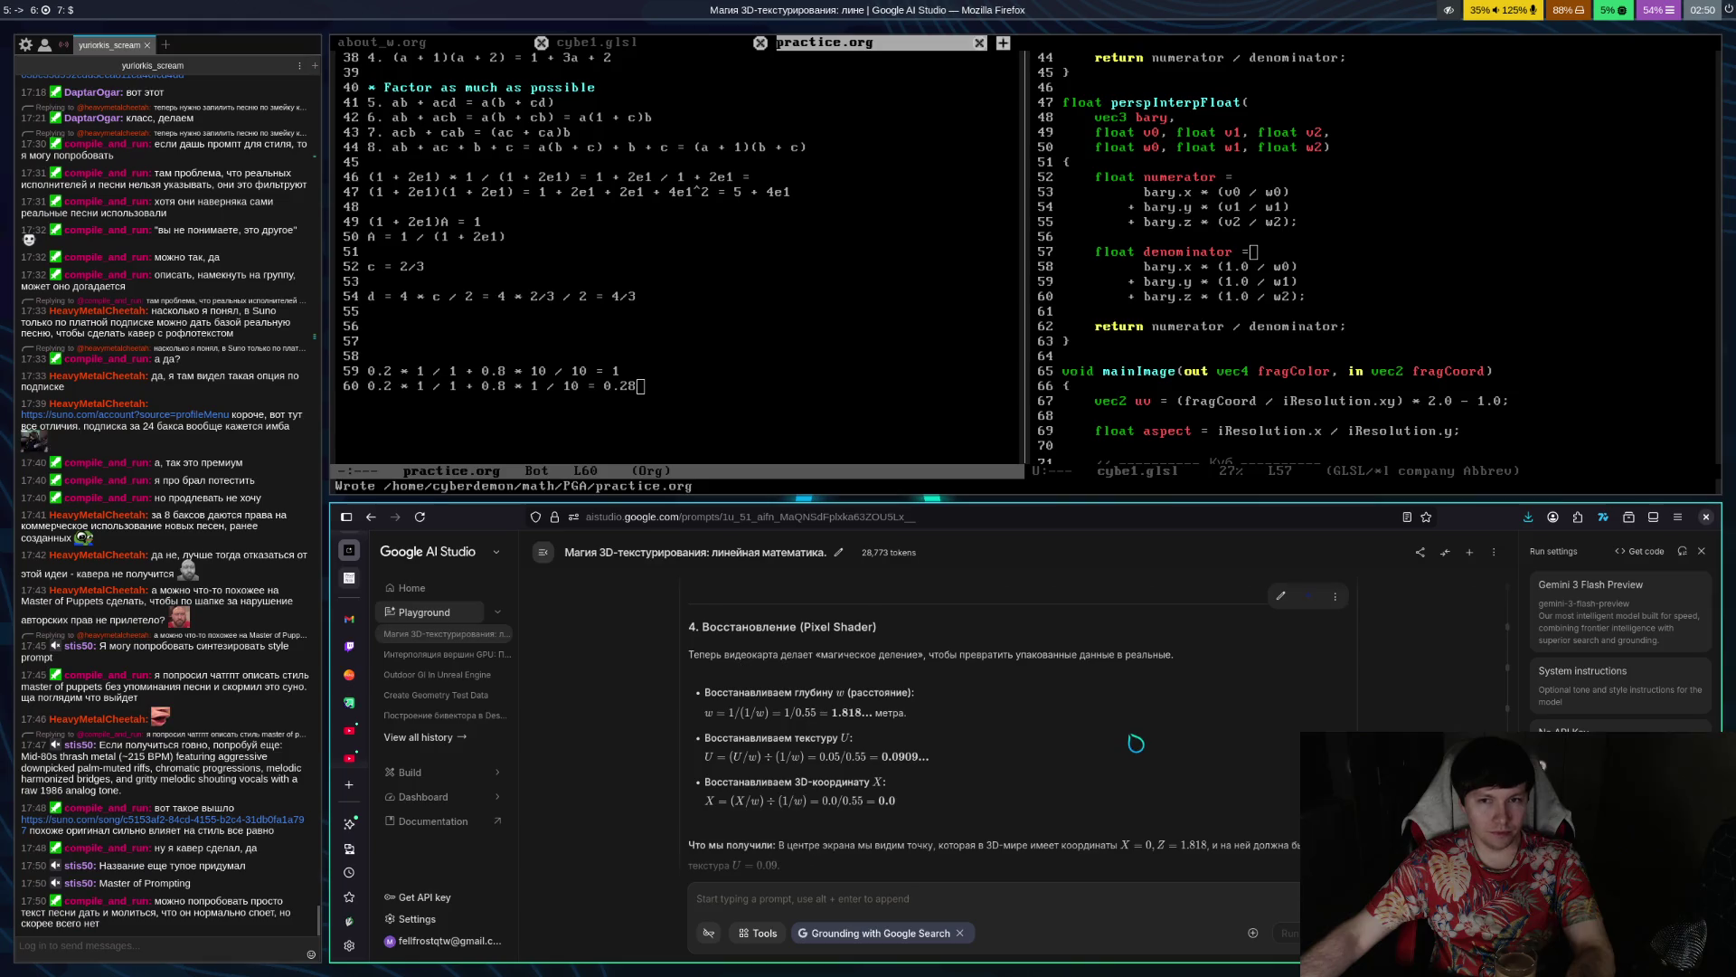
{"action": "key", "text": "super+h"}
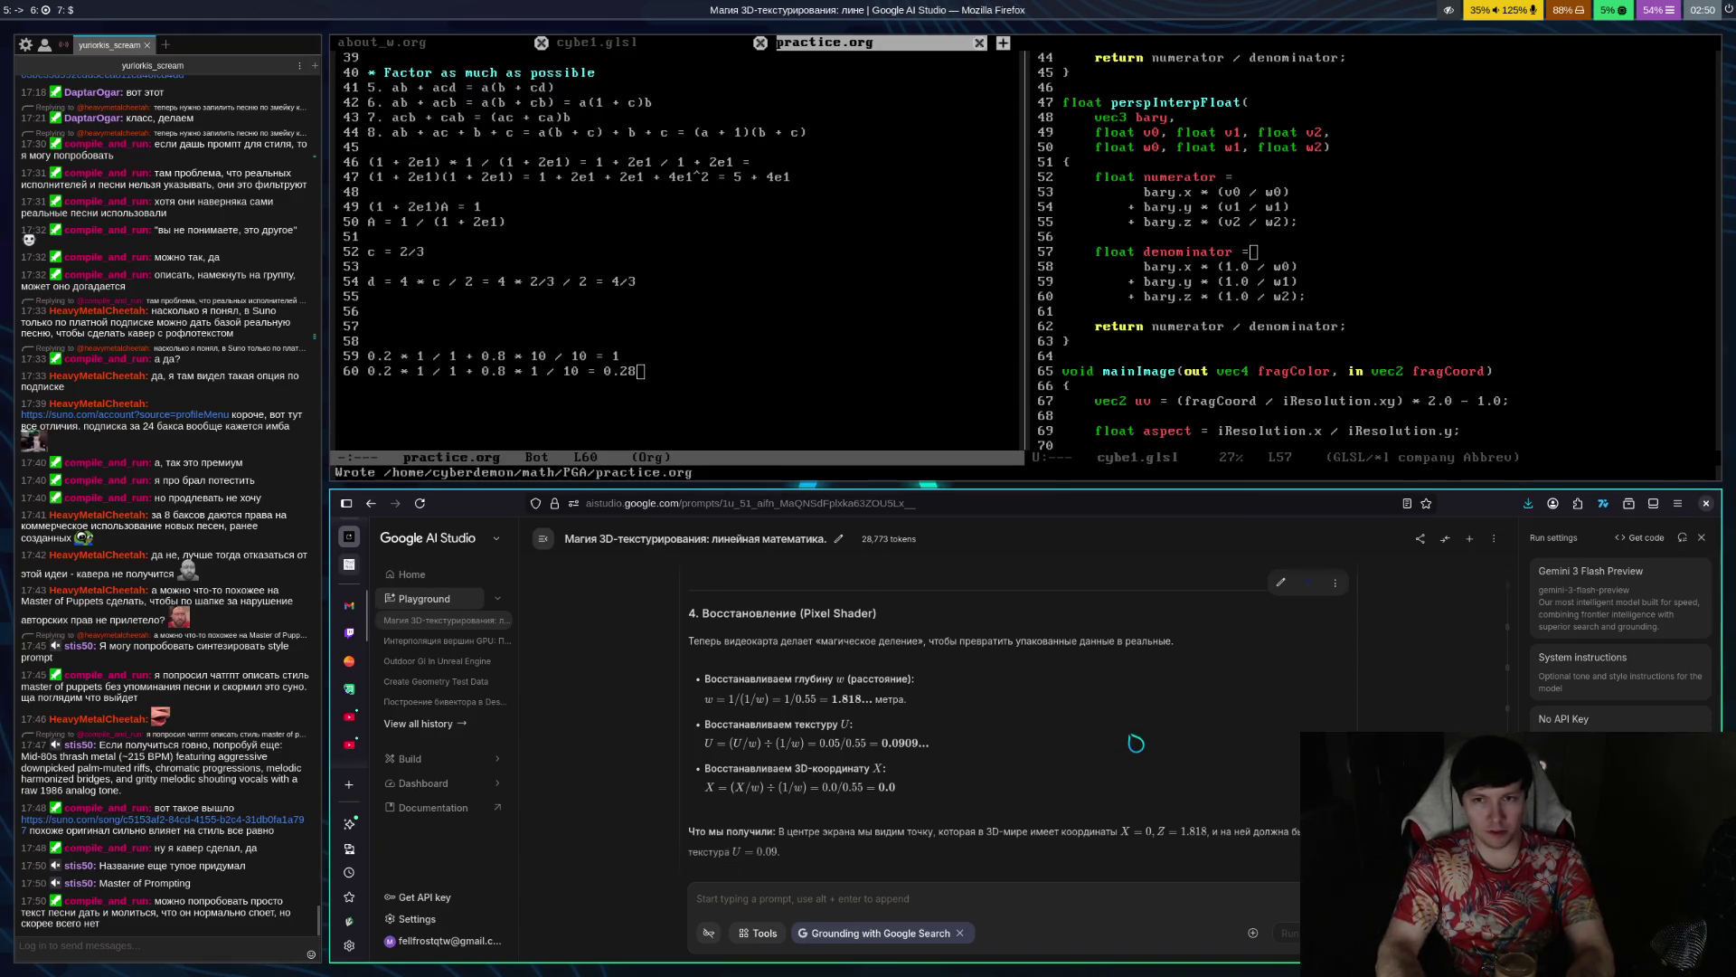
{"action": "key", "text": "super+h"}
{"action": "key", "text": "super+h"}
{"action": "key", "text": "super+h"}
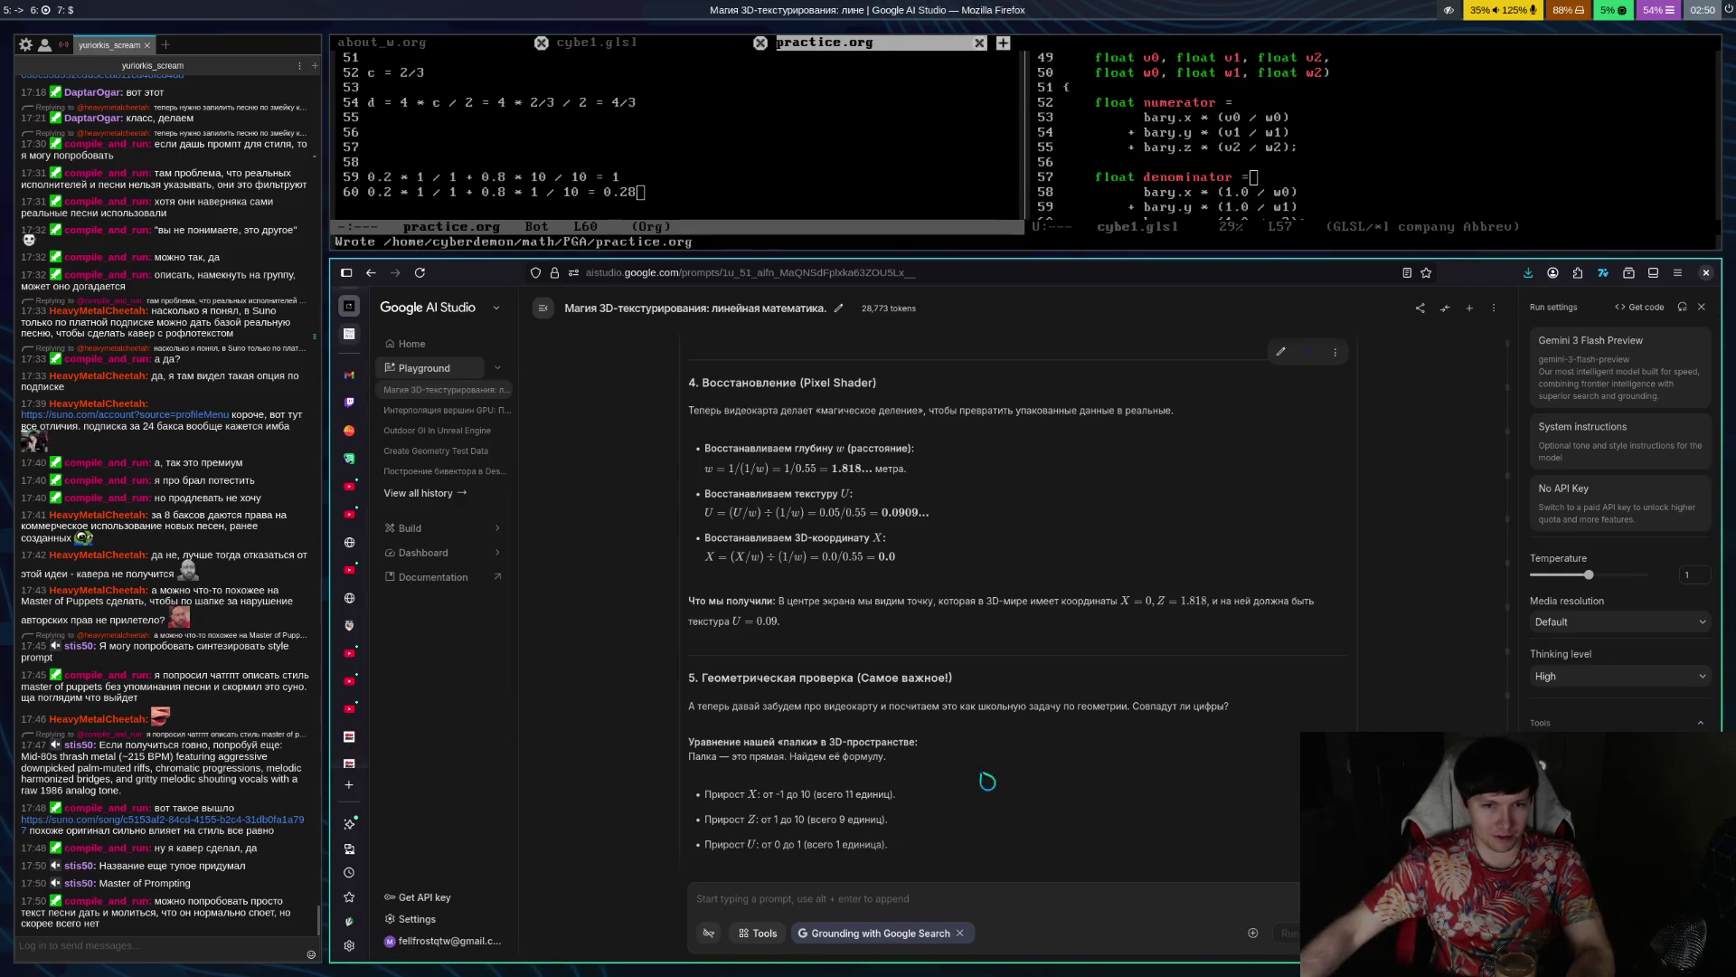
{"action": "scroll", "coordinate": [1107, 645], "scroll_direction": "up", "scroll_amount": 3}
{"action": "scroll", "coordinate": [1108, 644], "scroll_direction": "up", "scroll_amount": 2}
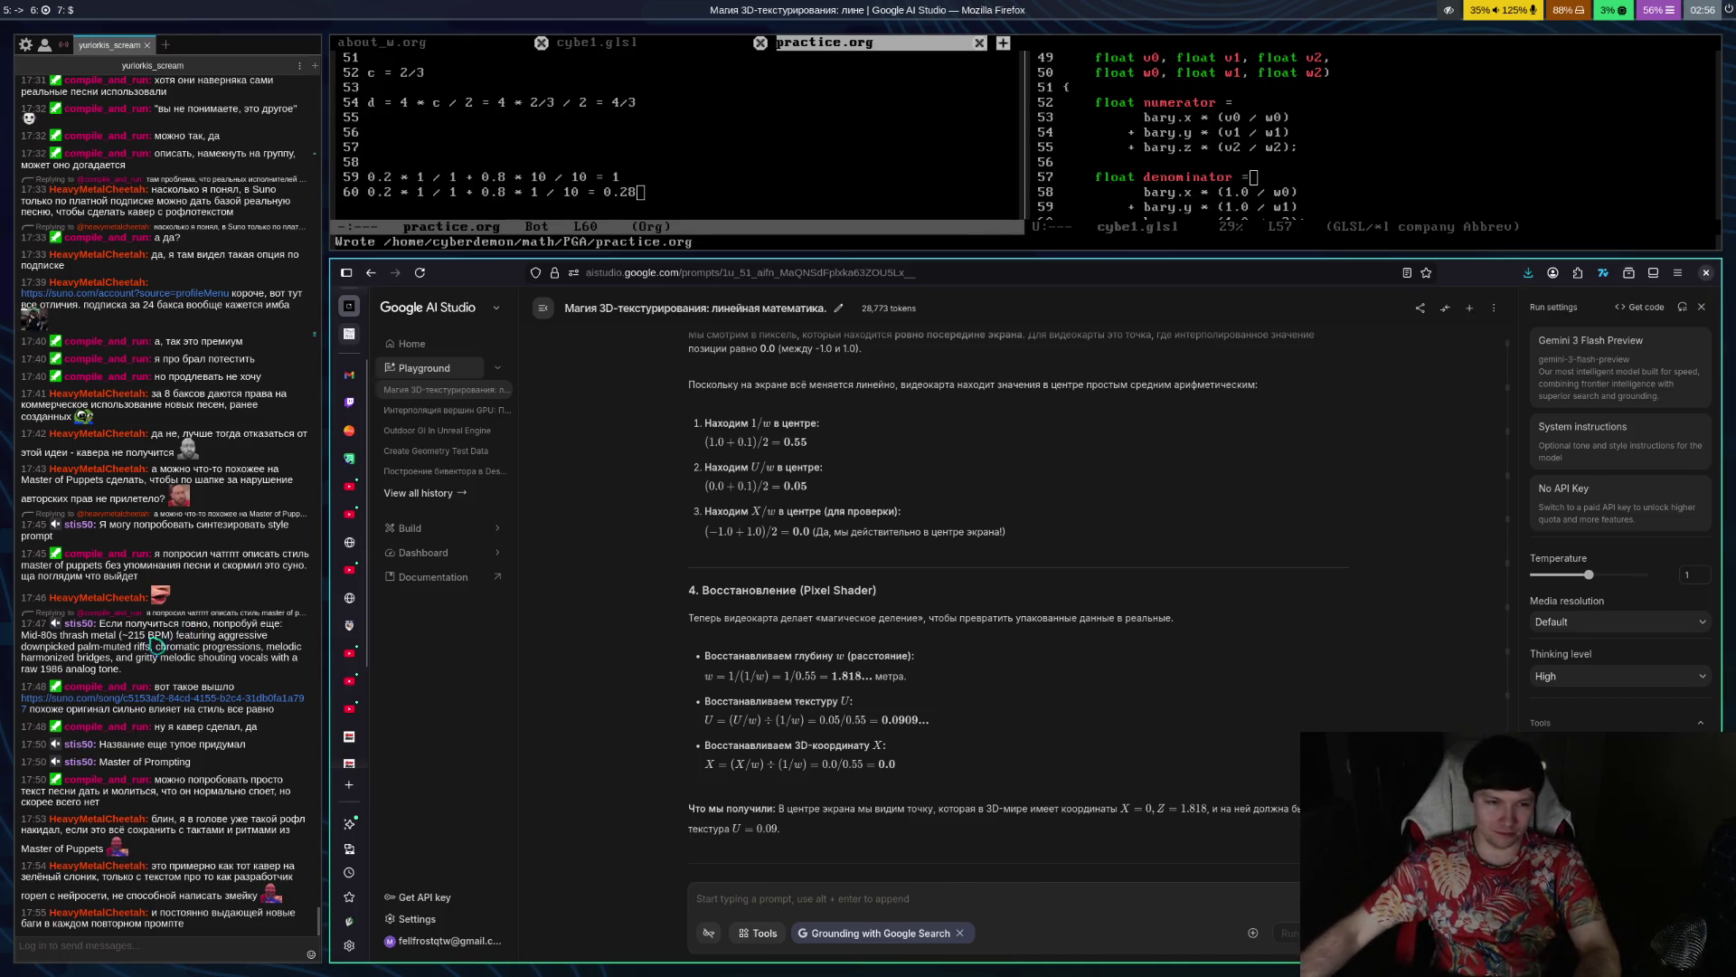
Search YouTube for 'master of puppets зеленый слоник' from the suggested master of puppets query
{"action": "left_click", "coordinate": [350, 489]}
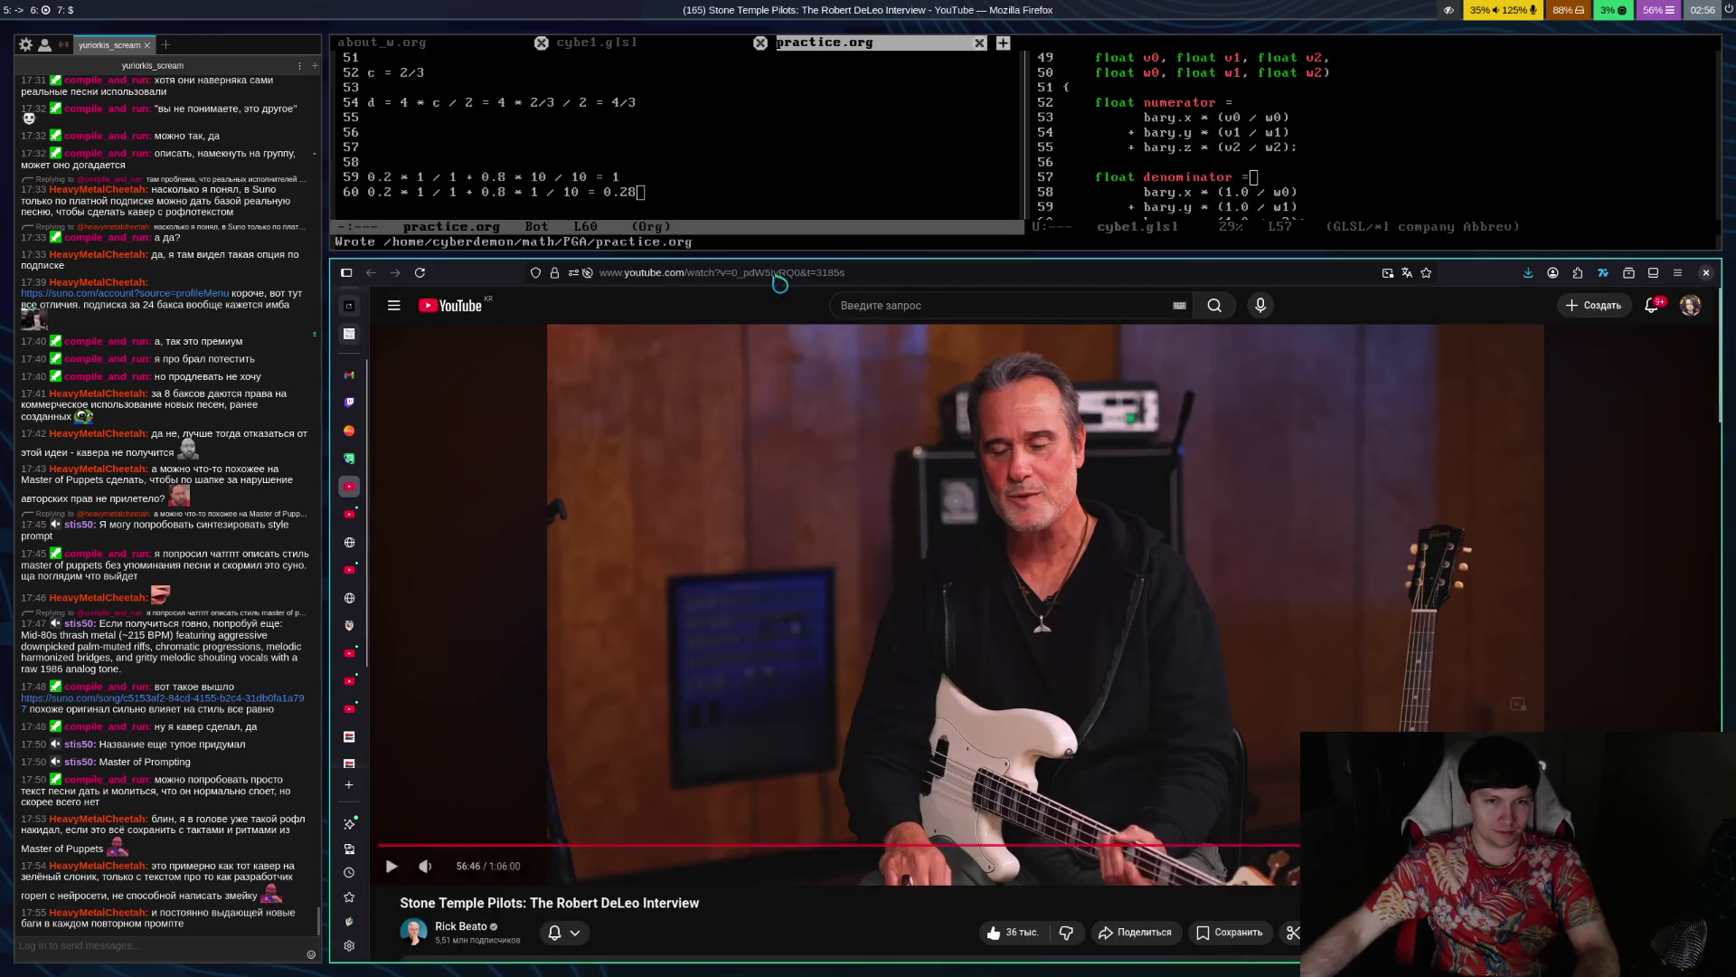
{"action": "left_click", "coordinate": [879, 303]}
{"action": "type", "text": "ьфыеук"}
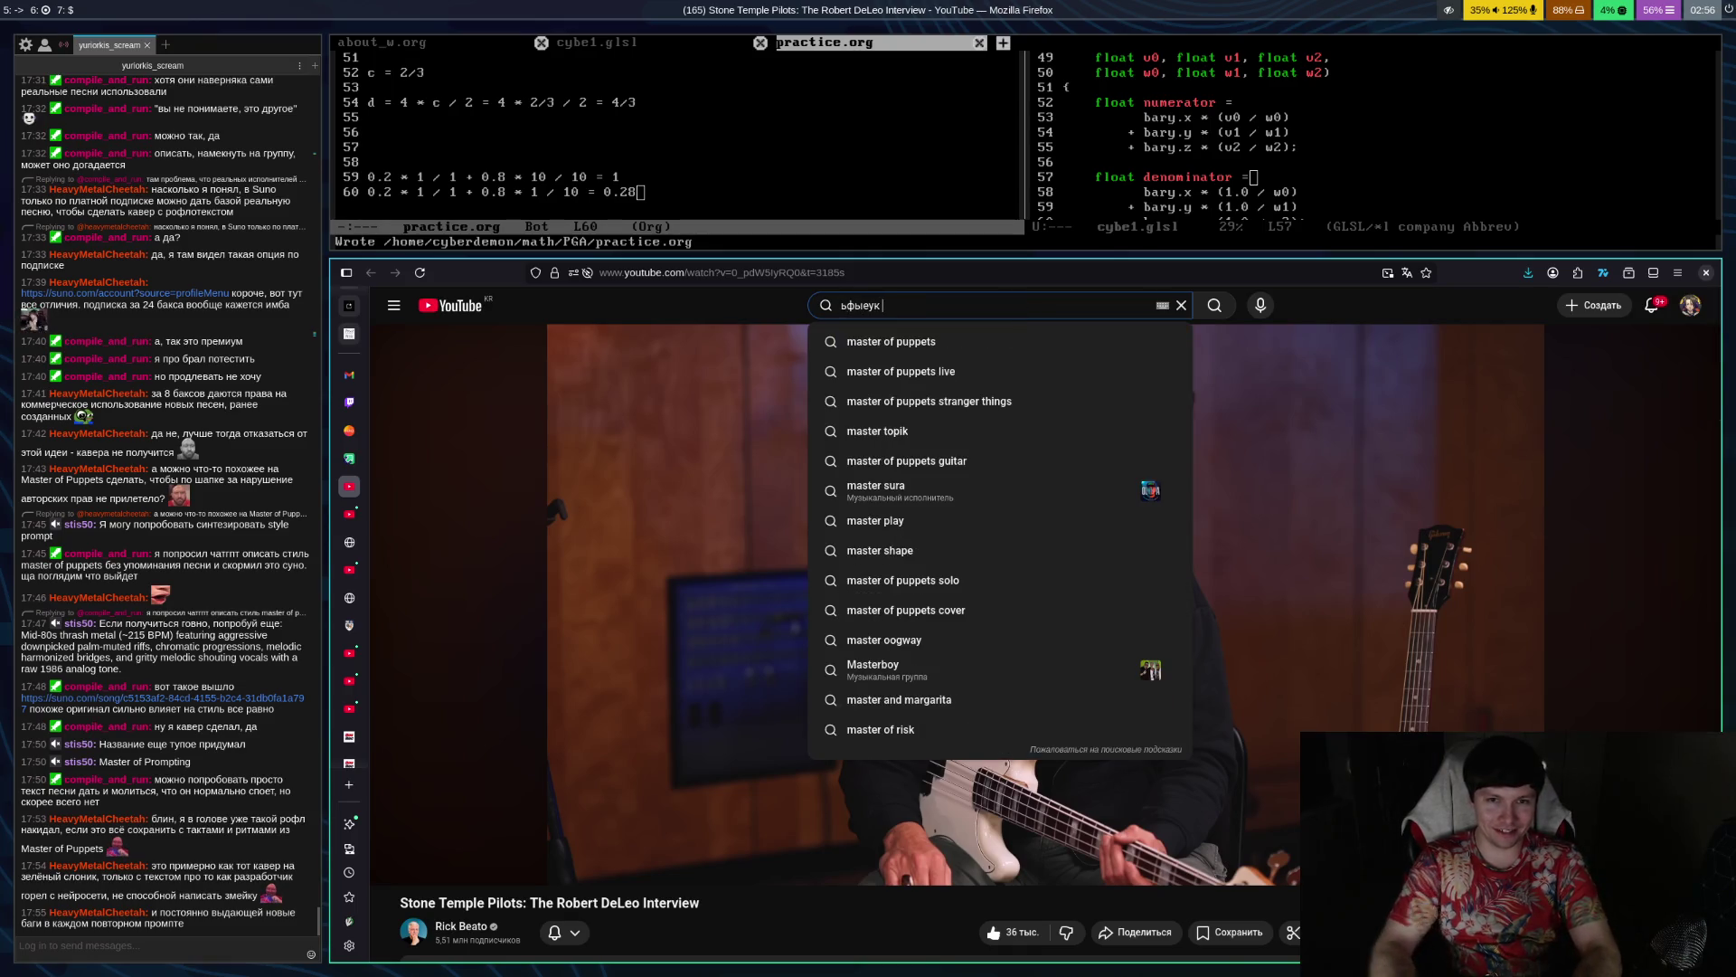
{"action": "key", "text": "Down"}
{"action": "type", "text": "зеленый слоник"}
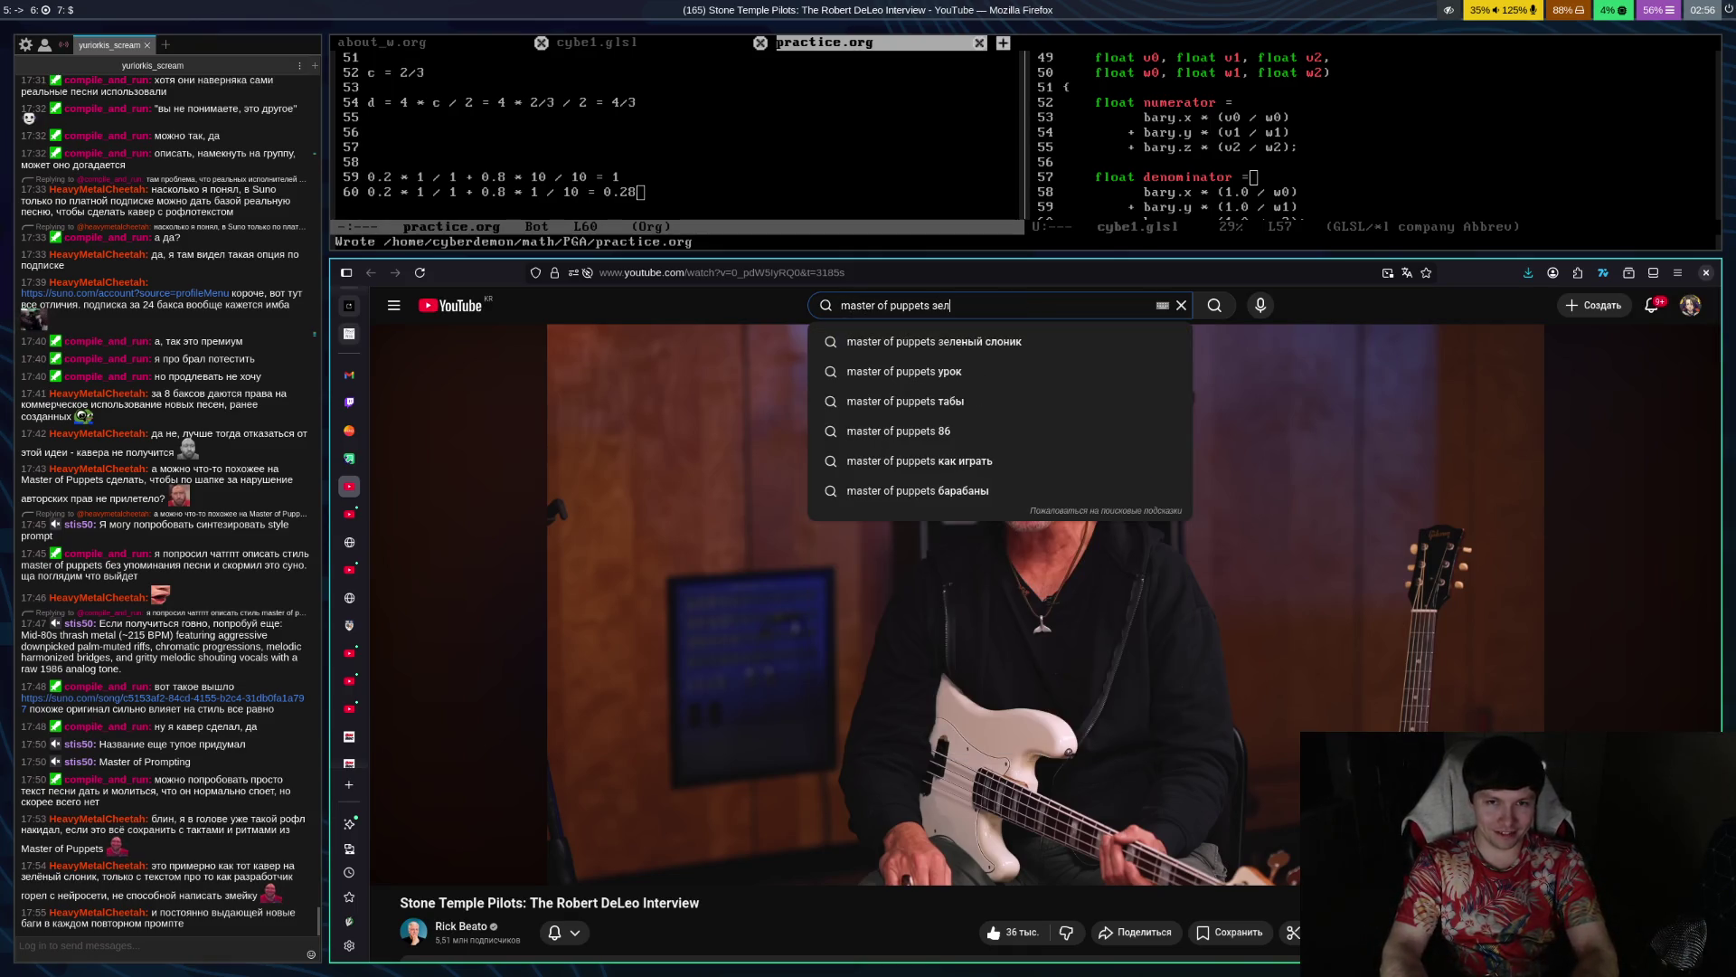
{"action": "key", "text": "Return"}
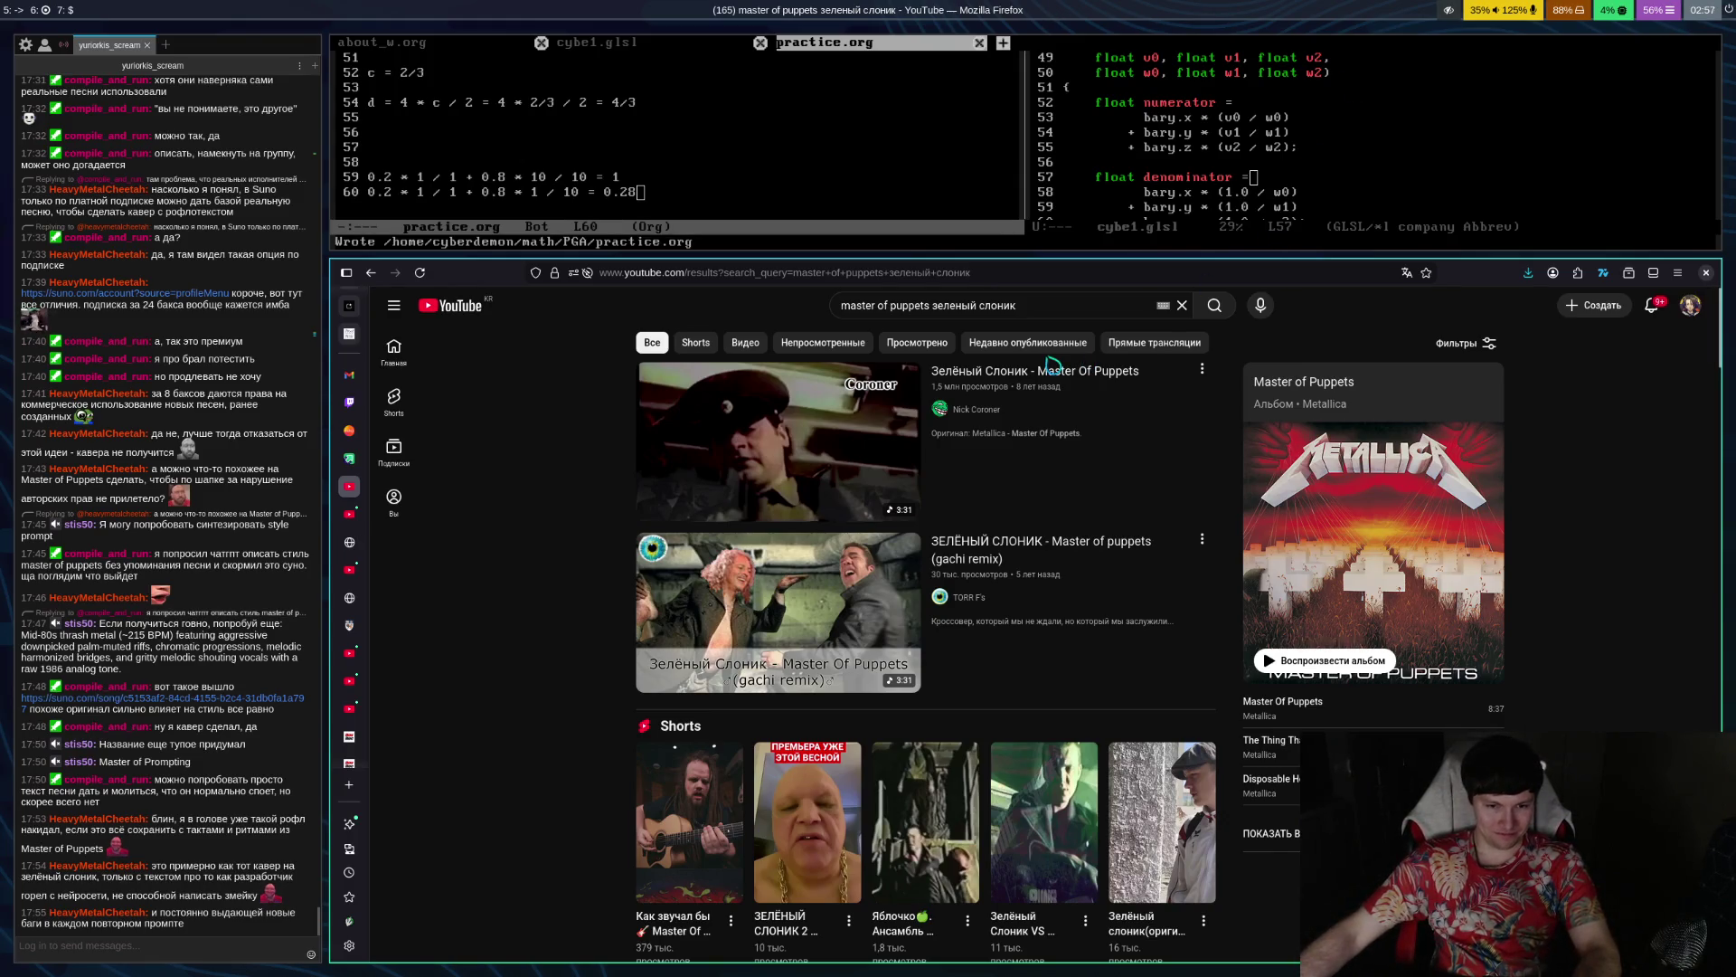
Browse the results led by the Зелёный Слоник - Master Of Puppets video and Shorts
{"action": "mouse_move", "coordinate": [1063, 389]}
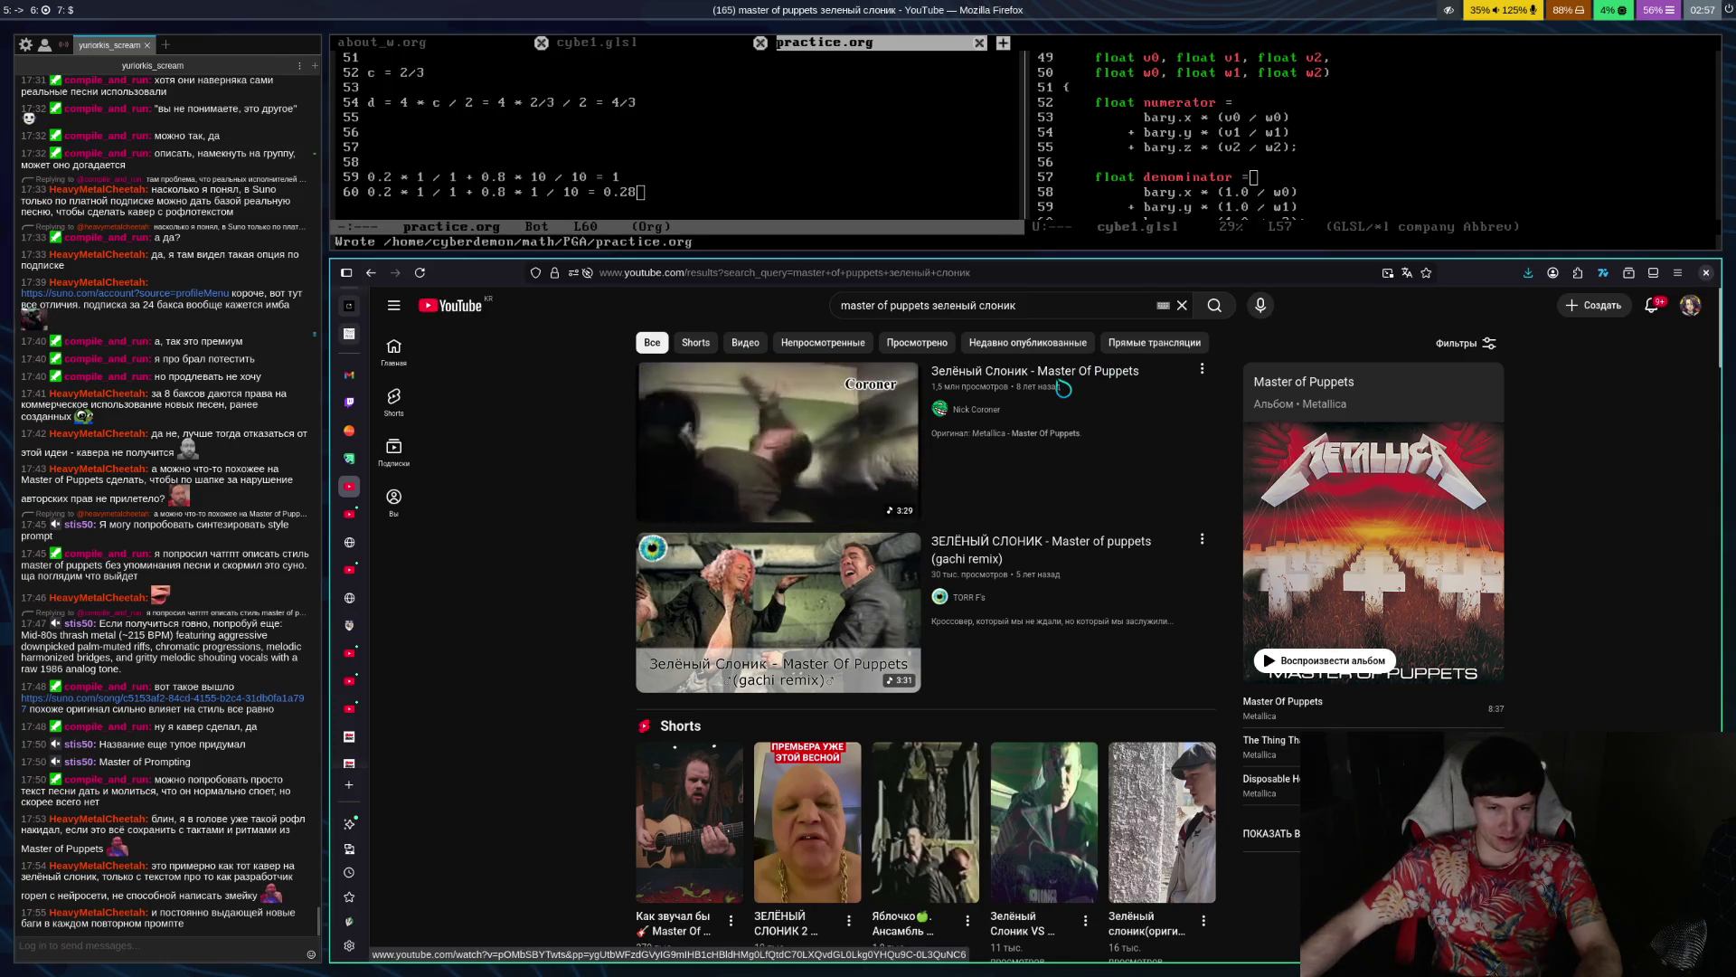
{"action": "scroll", "coordinate": [1076, 396], "scroll_direction": "down", "scroll_amount": 3}
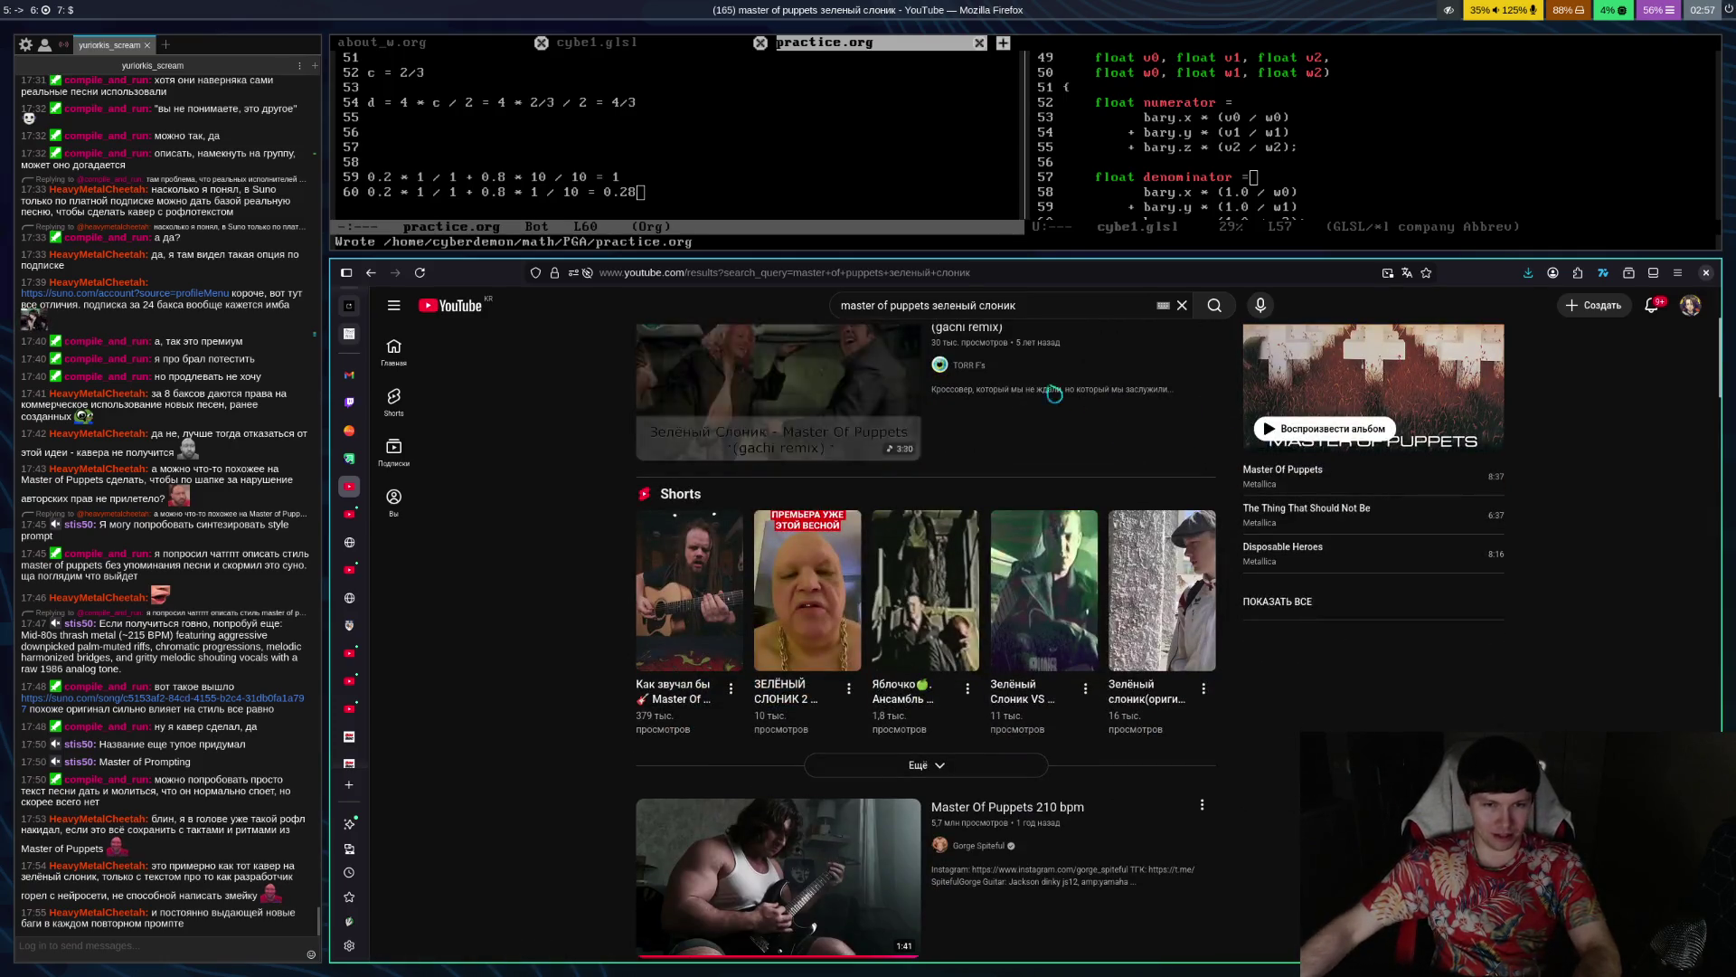
{"action": "mouse_move", "coordinate": [775, 707]}
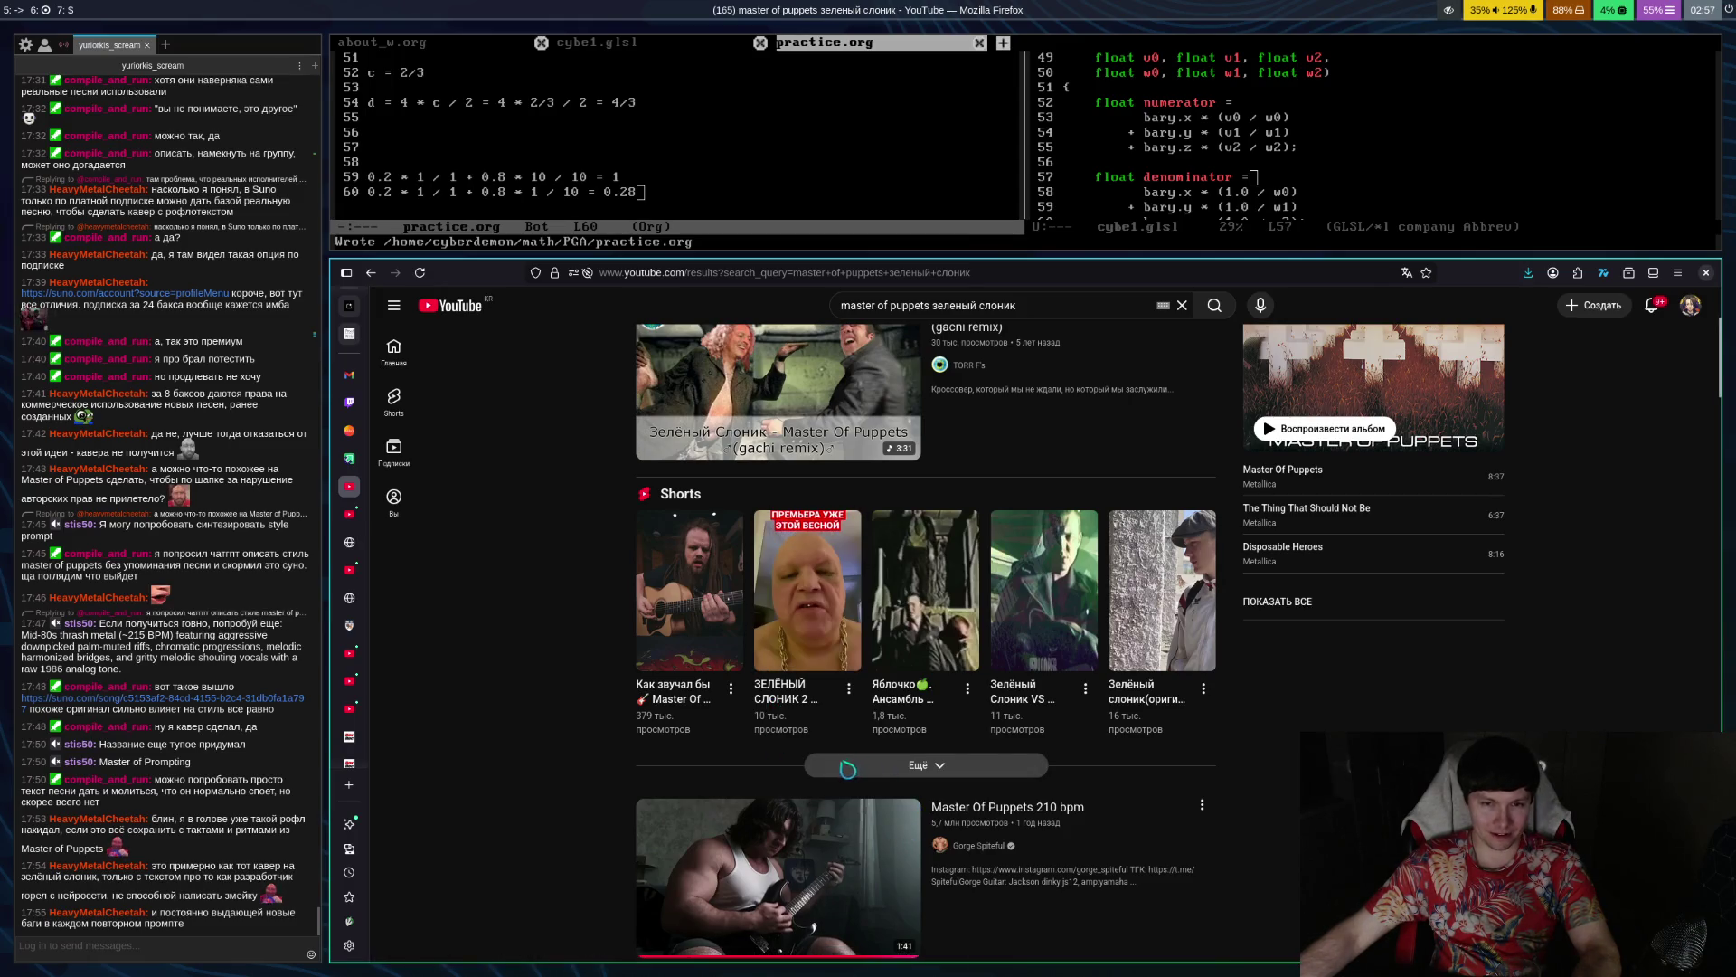
{"action": "scroll", "coordinate": [804, 429], "scroll_direction": "up", "scroll_amount": 3}
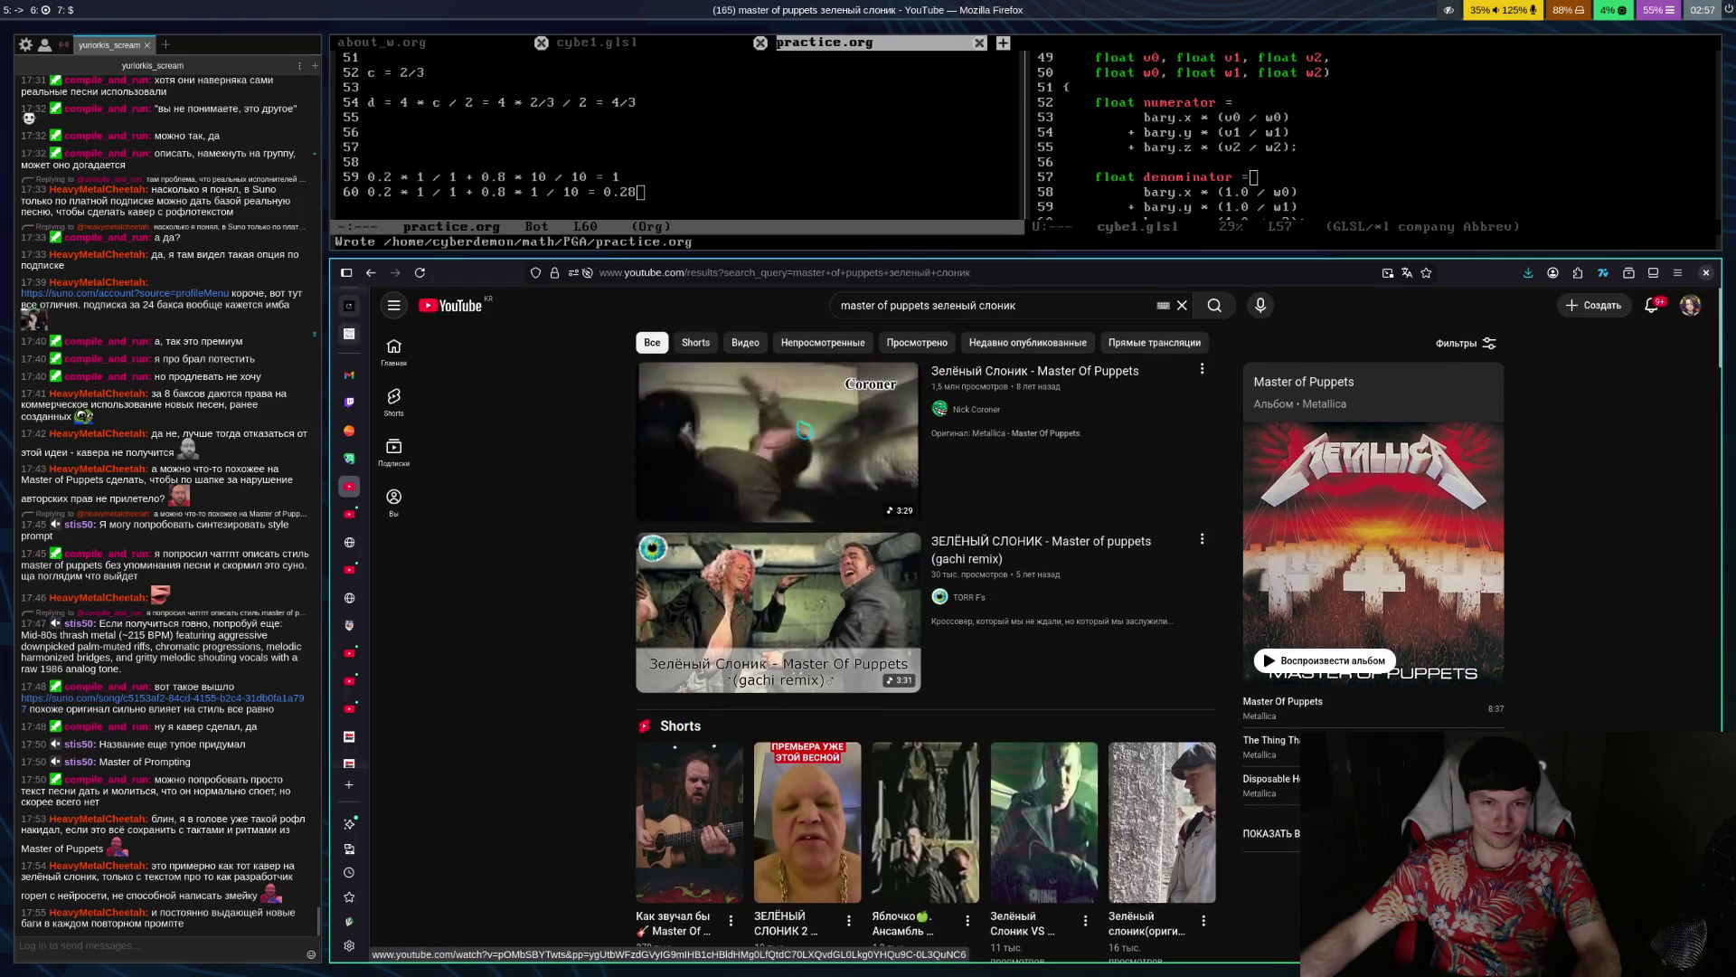
Play the Зелёный Слоник - Master Of Puppets video through to 3:30, pausing once midway
{"action": "left_click", "coordinate": [804, 430]}
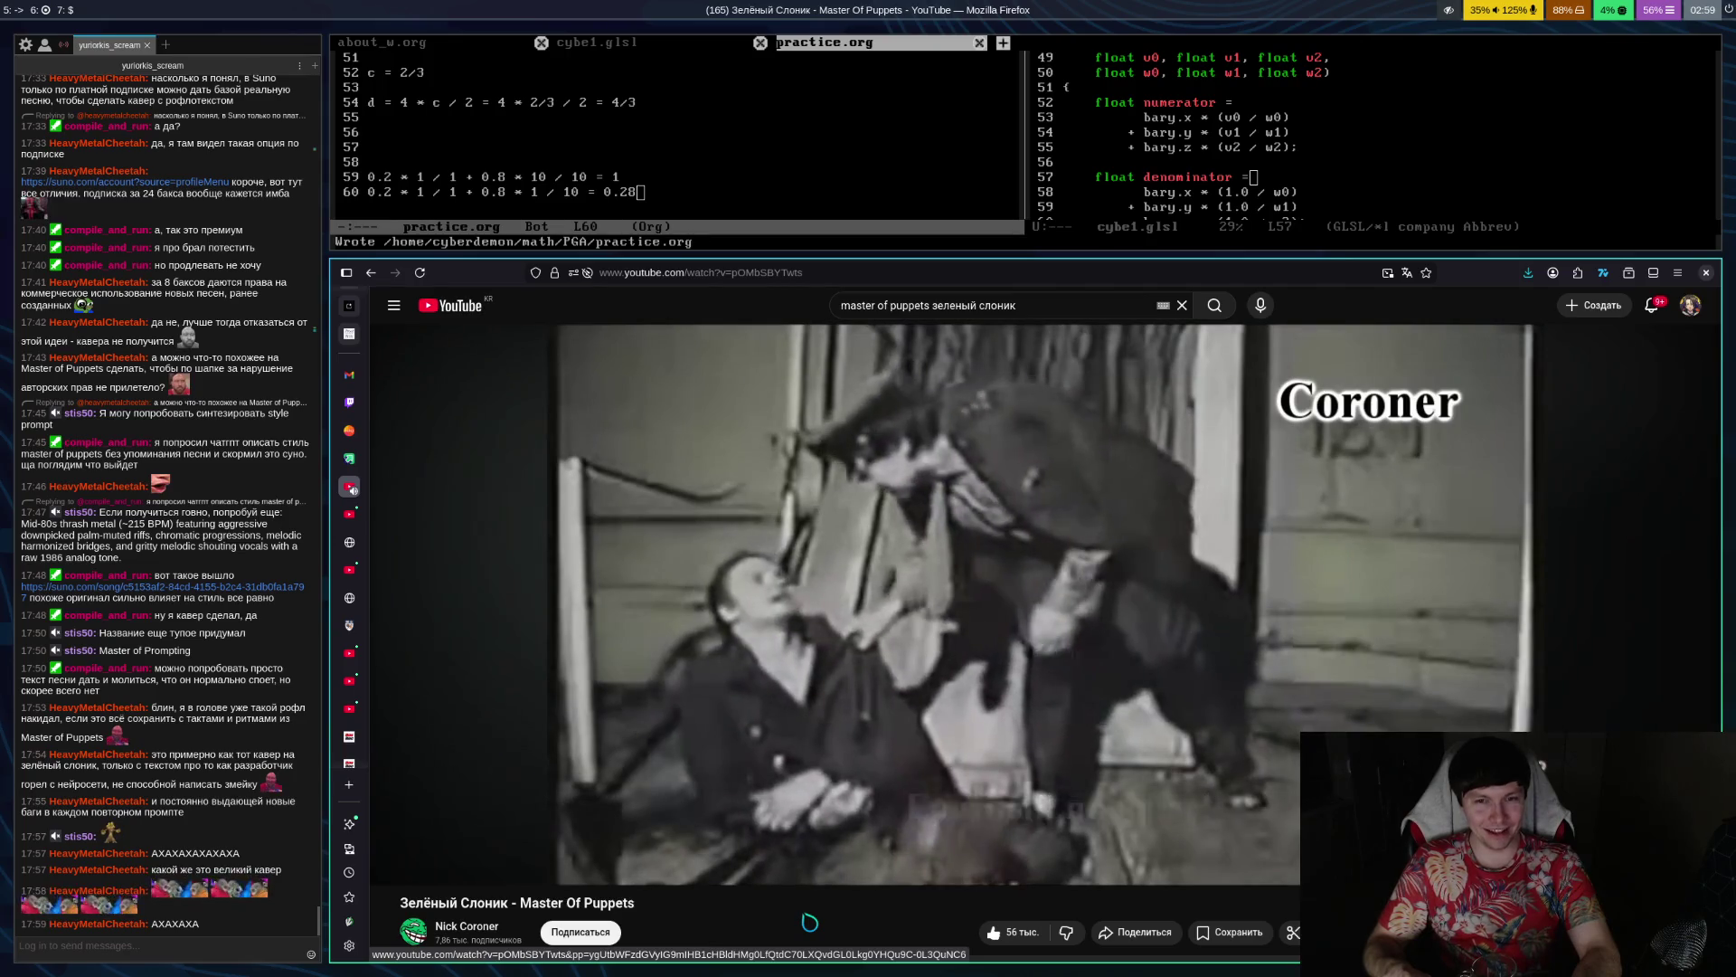
{"action": "key", "text": "space"}
{"action": "key", "text": "space"}
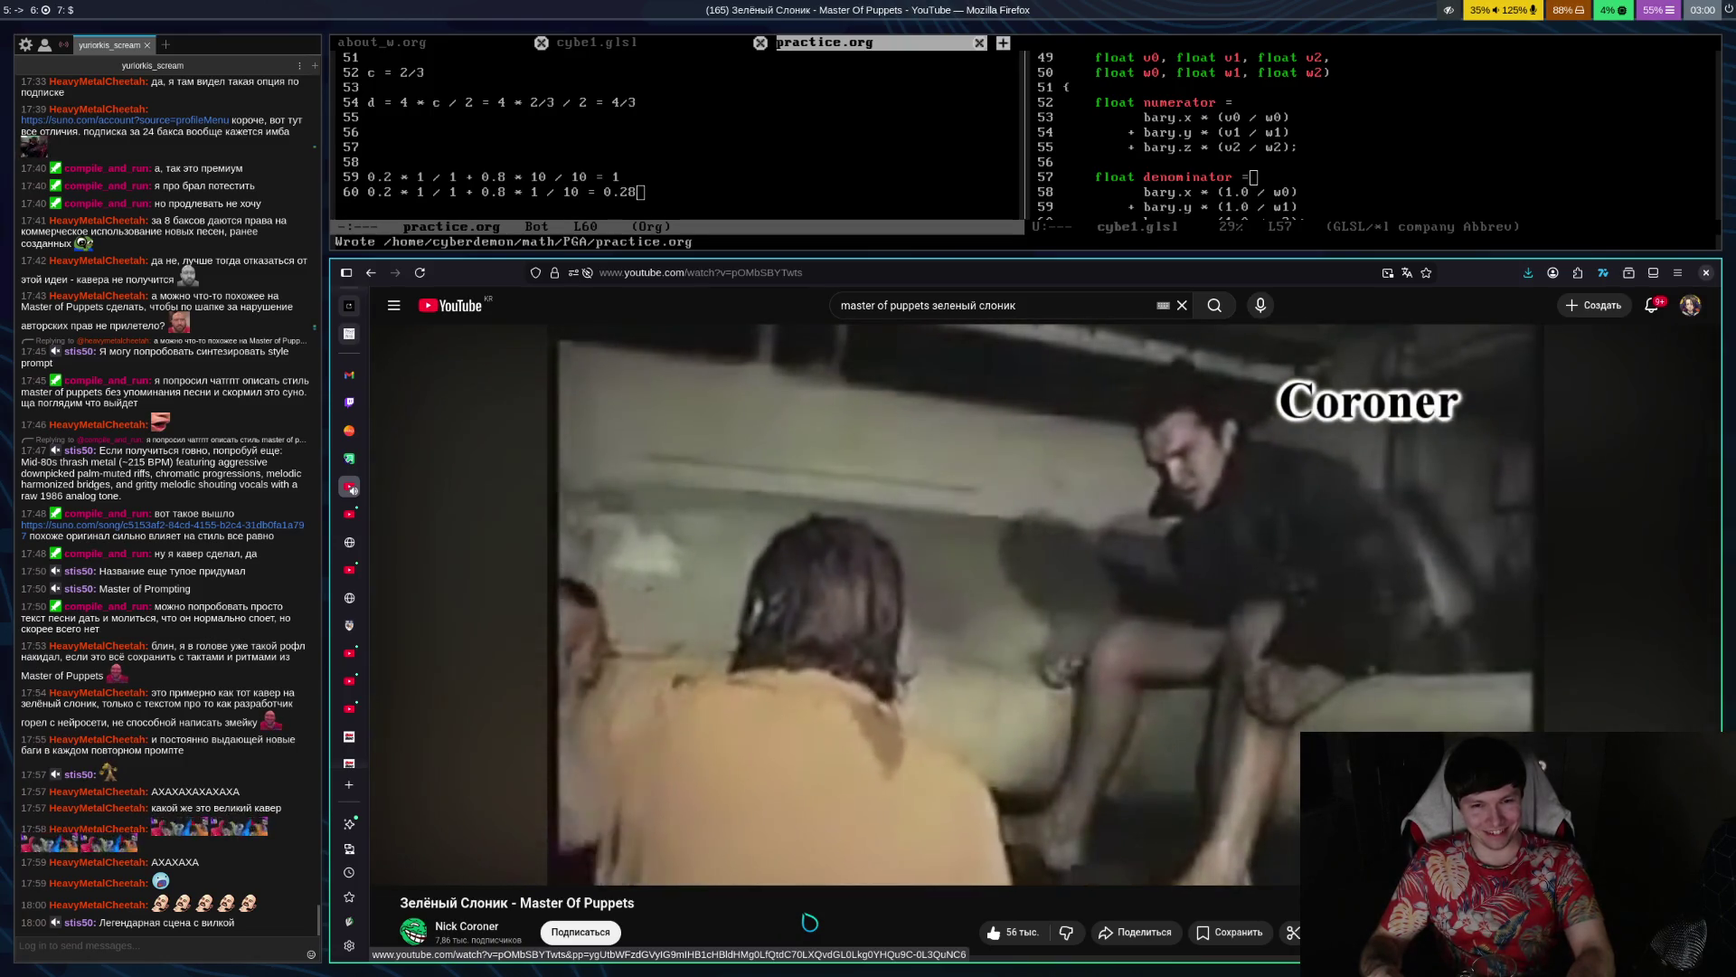
{"action": "key", "text": "k"}
{"action": "key", "text": "k"}
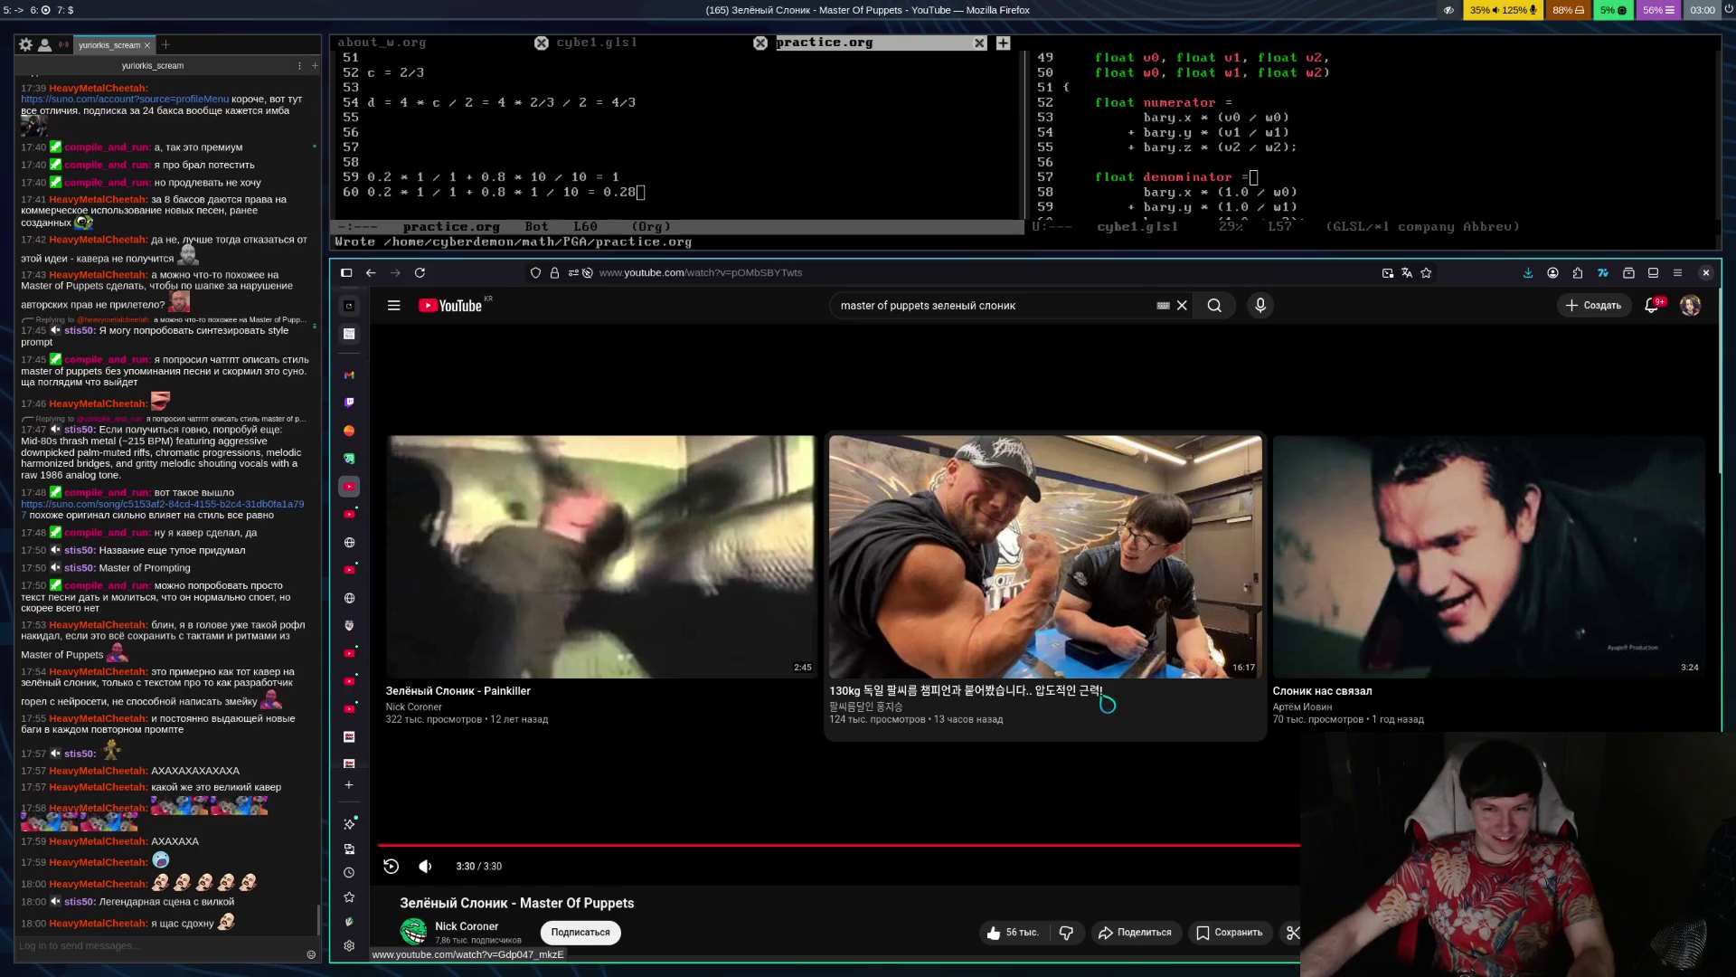
Open the 130kg arm-wrestling end-screen suggestion and briefly pause and resume it
{"action": "left_click", "coordinate": [1070, 625]}
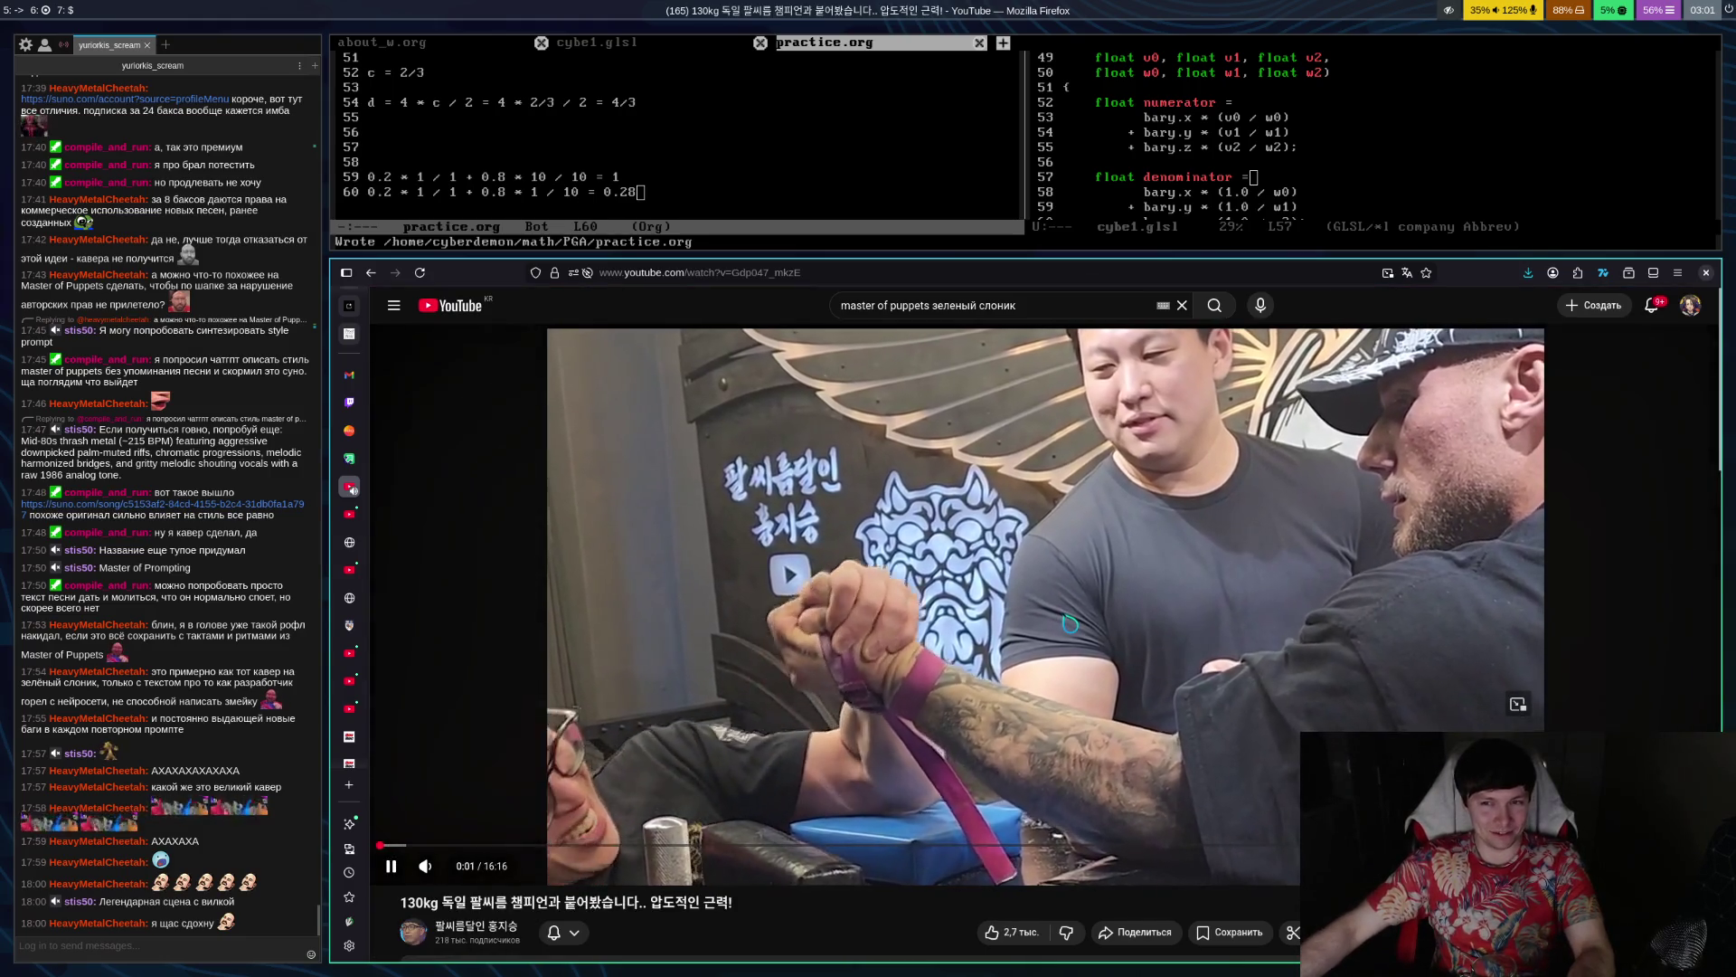
{"action": "left_click", "coordinate": [882, 640]}
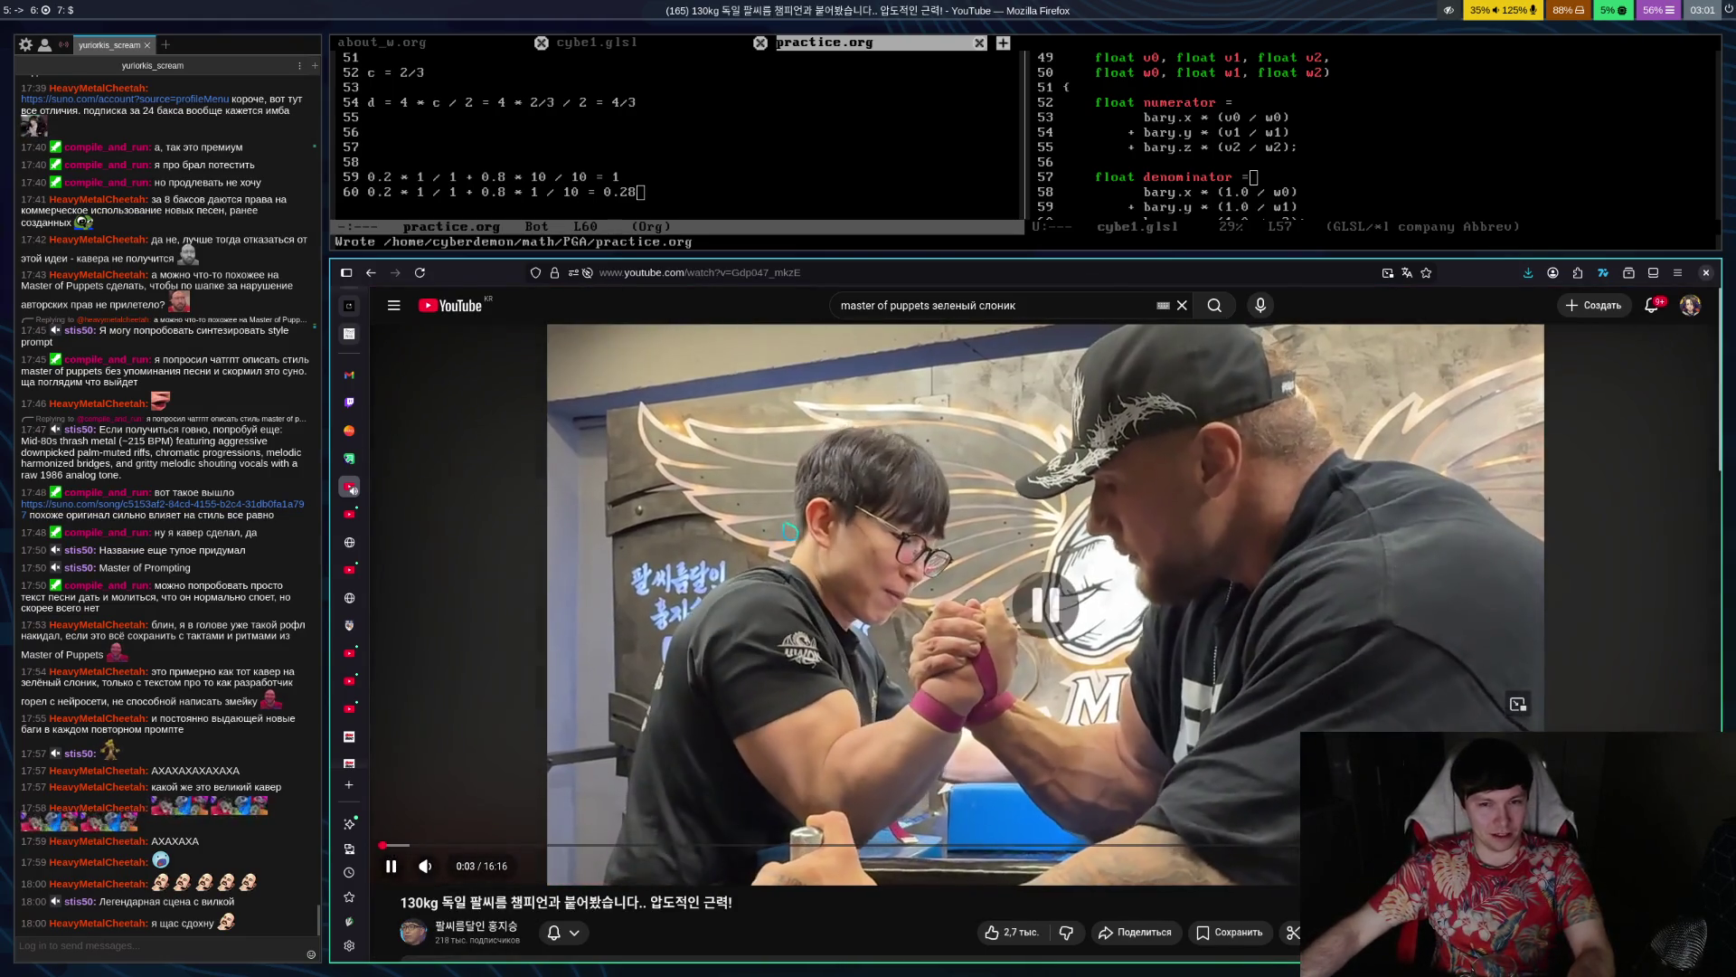
{"action": "left_click", "coordinate": [894, 642]}
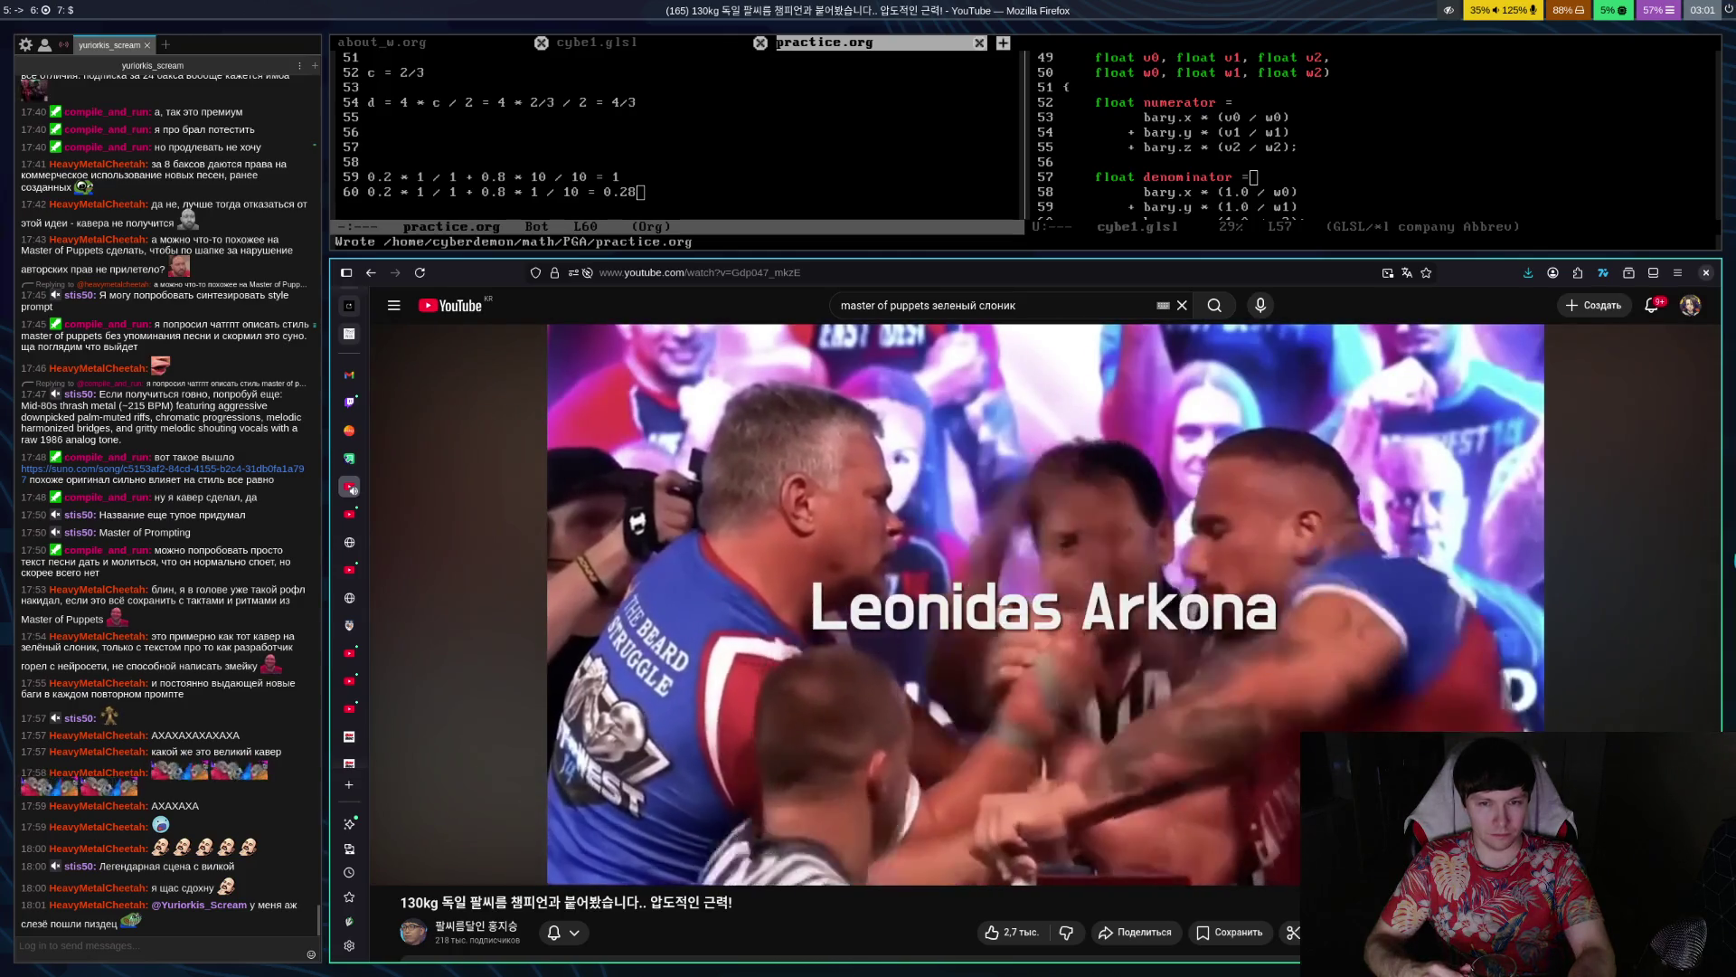
Toggle the arm-wrestling video's playback, finally leaving it paused at 2:06 of 16:16
{"action": "key", "text": "space"}
{"action": "key", "text": "space"}
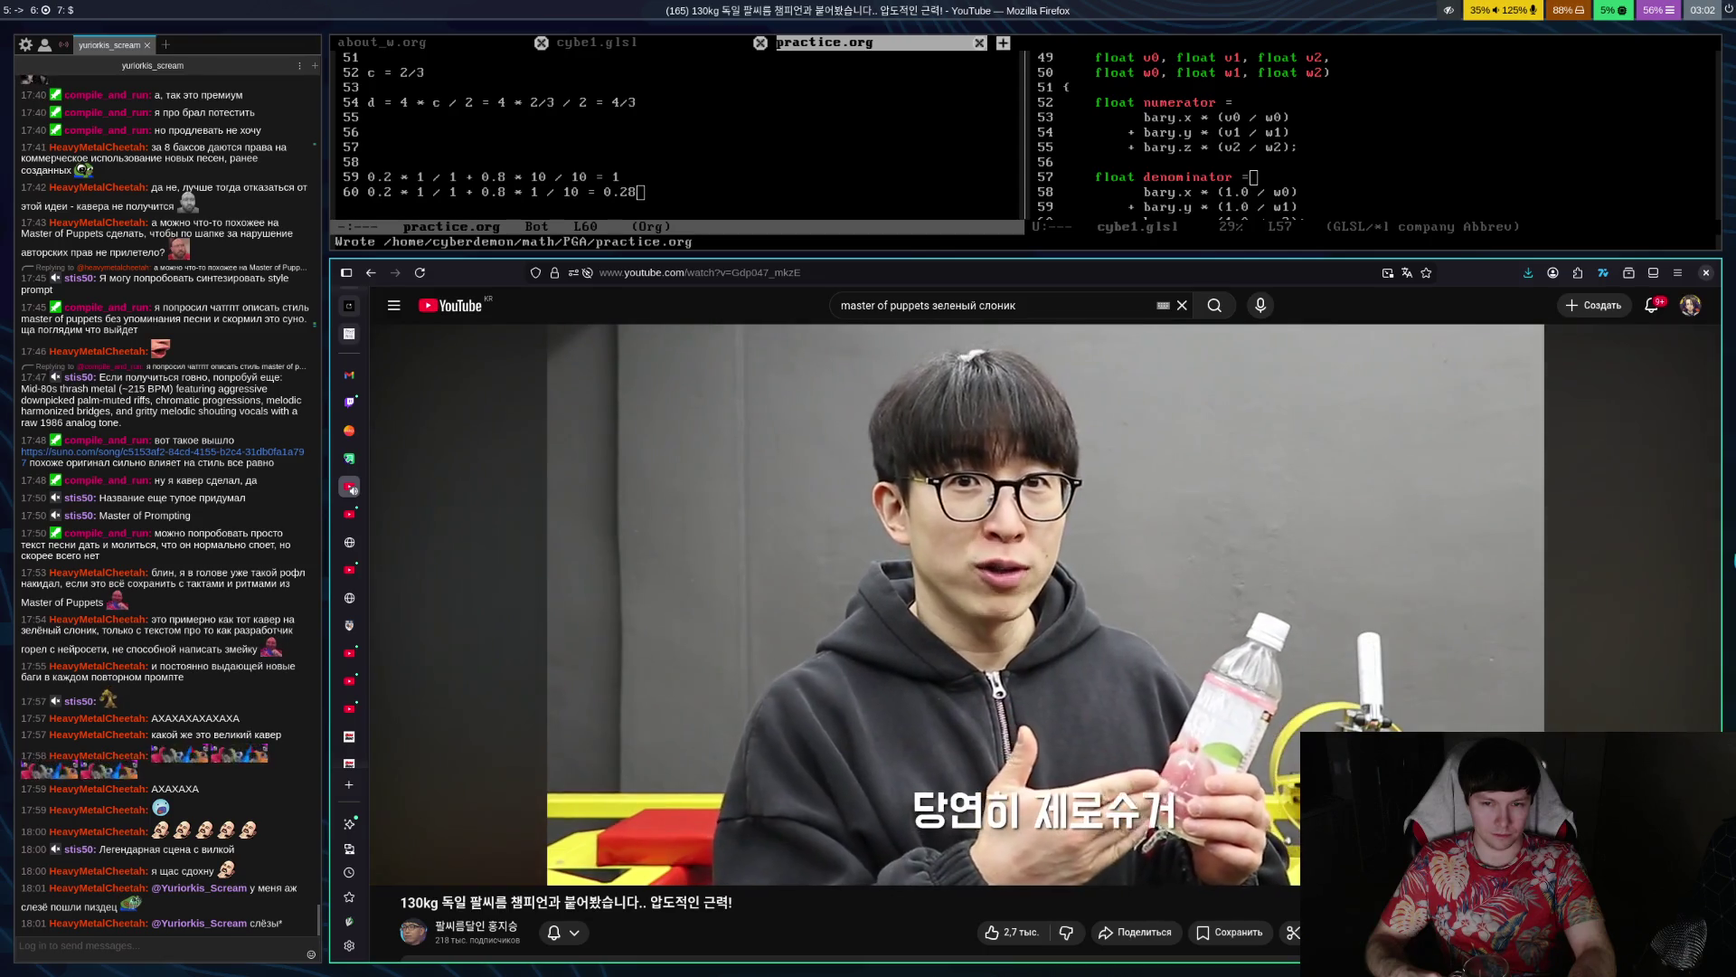
{"action": "key", "text": "space"}
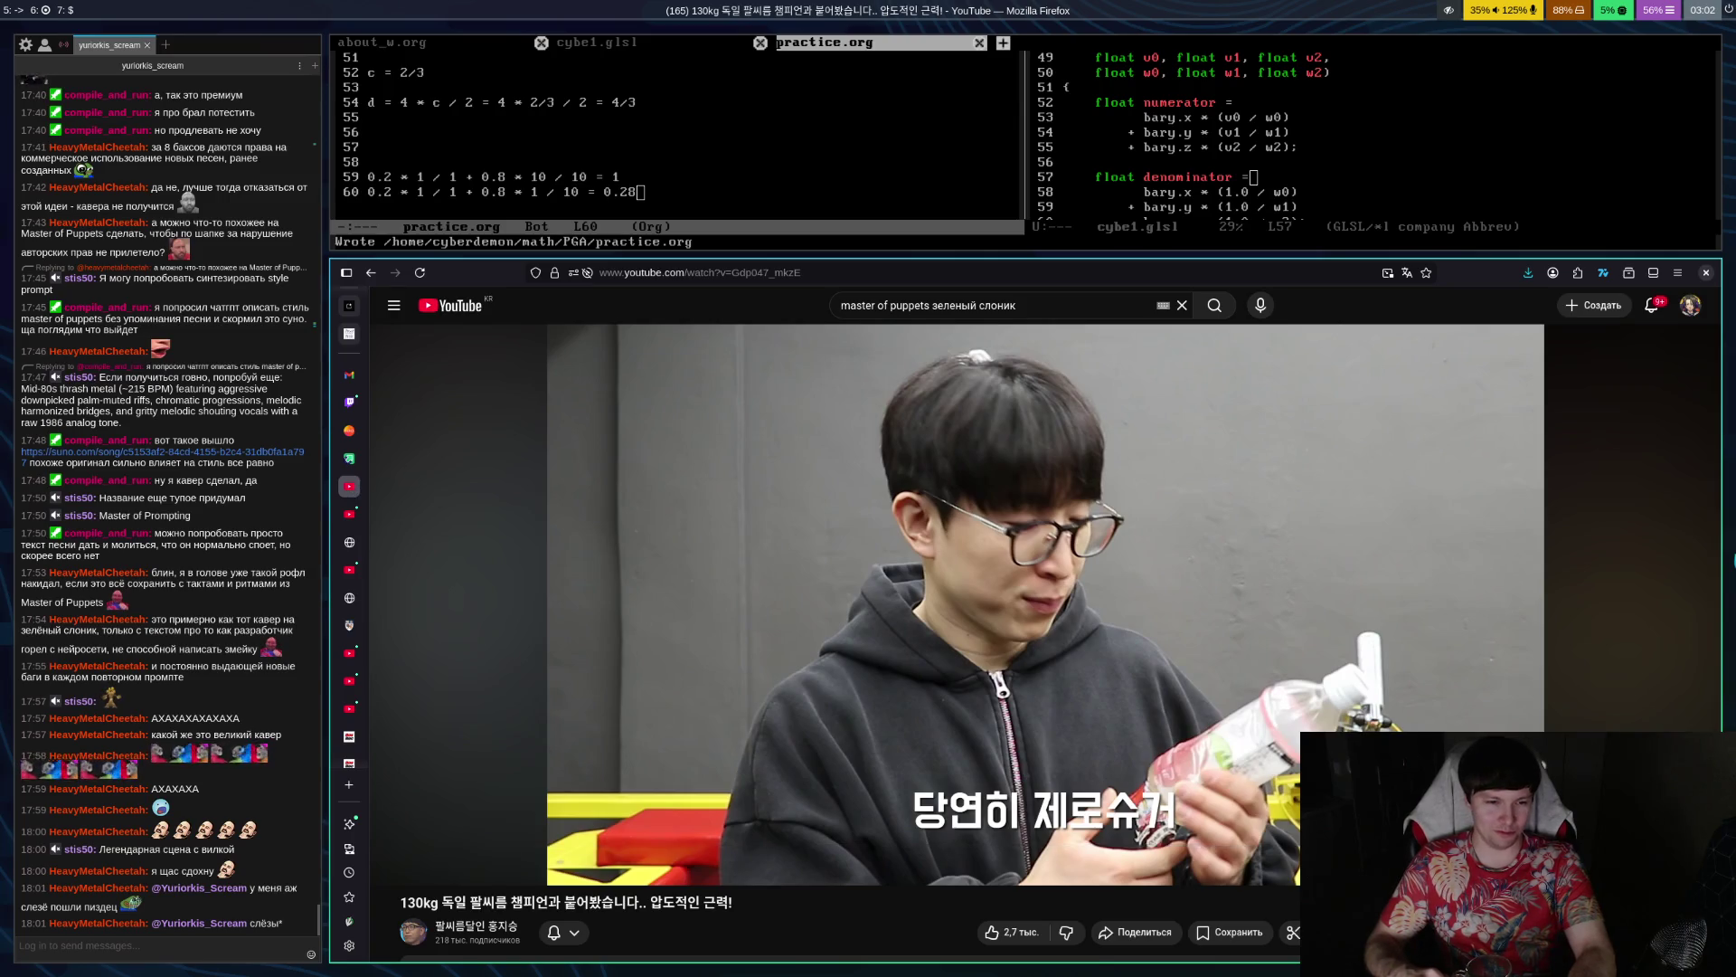
{"action": "key", "text": "space"}
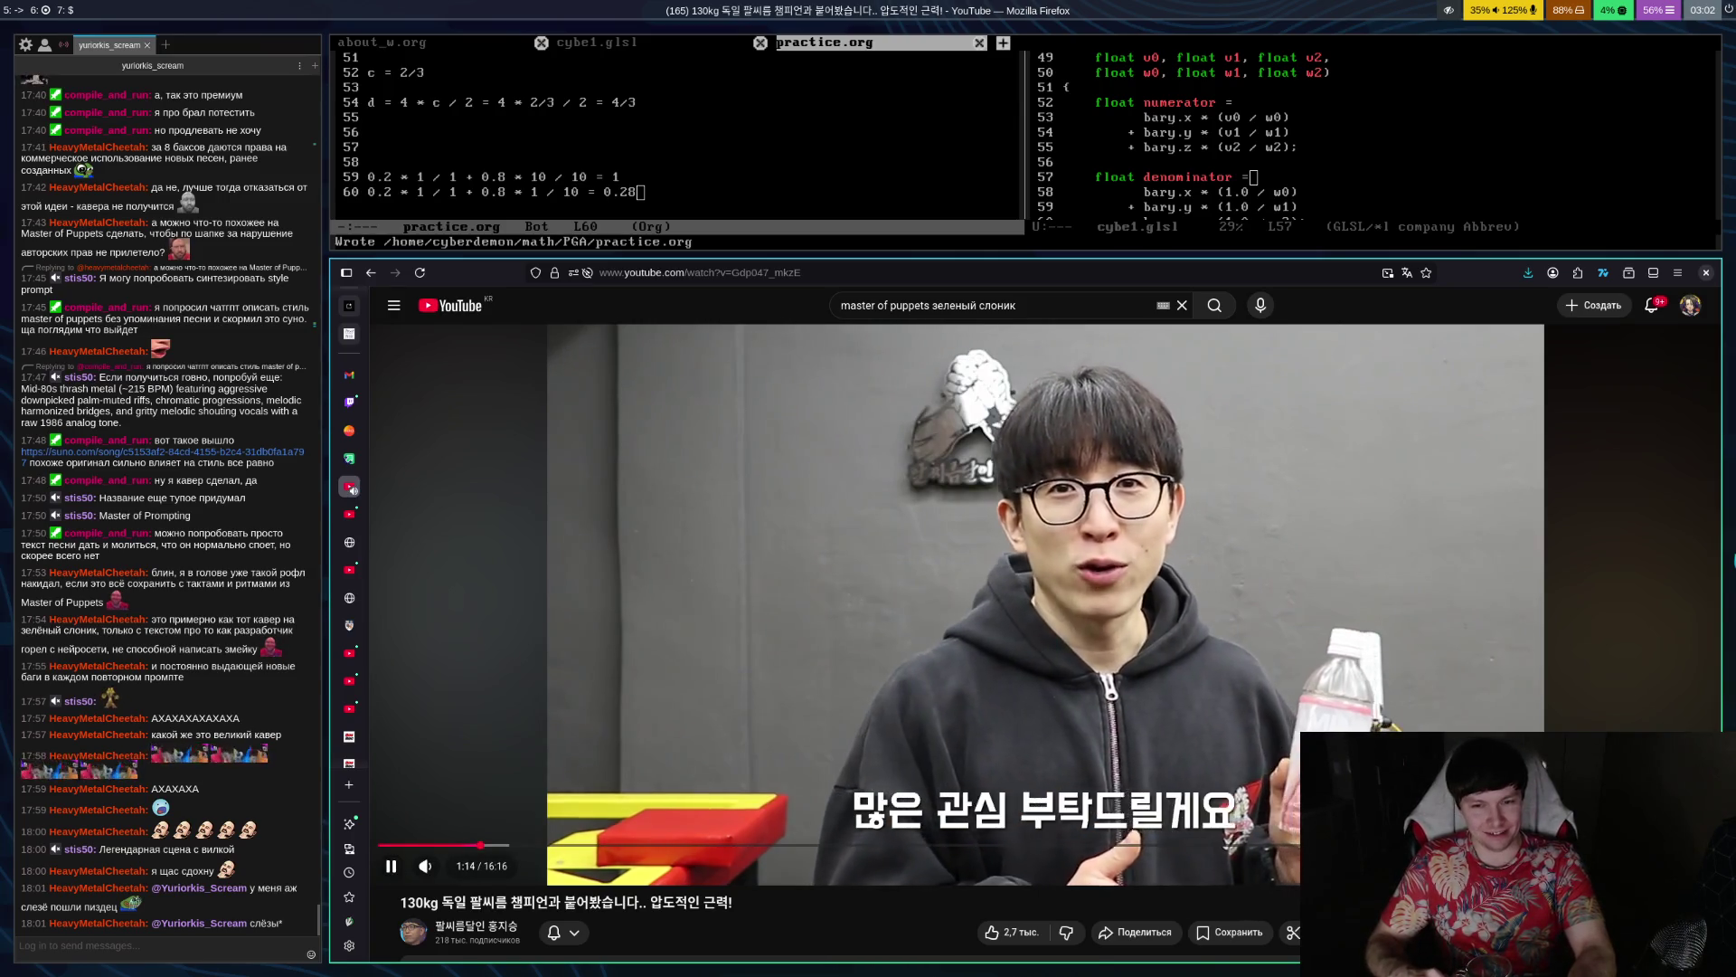
{"action": "key", "text": "space"}
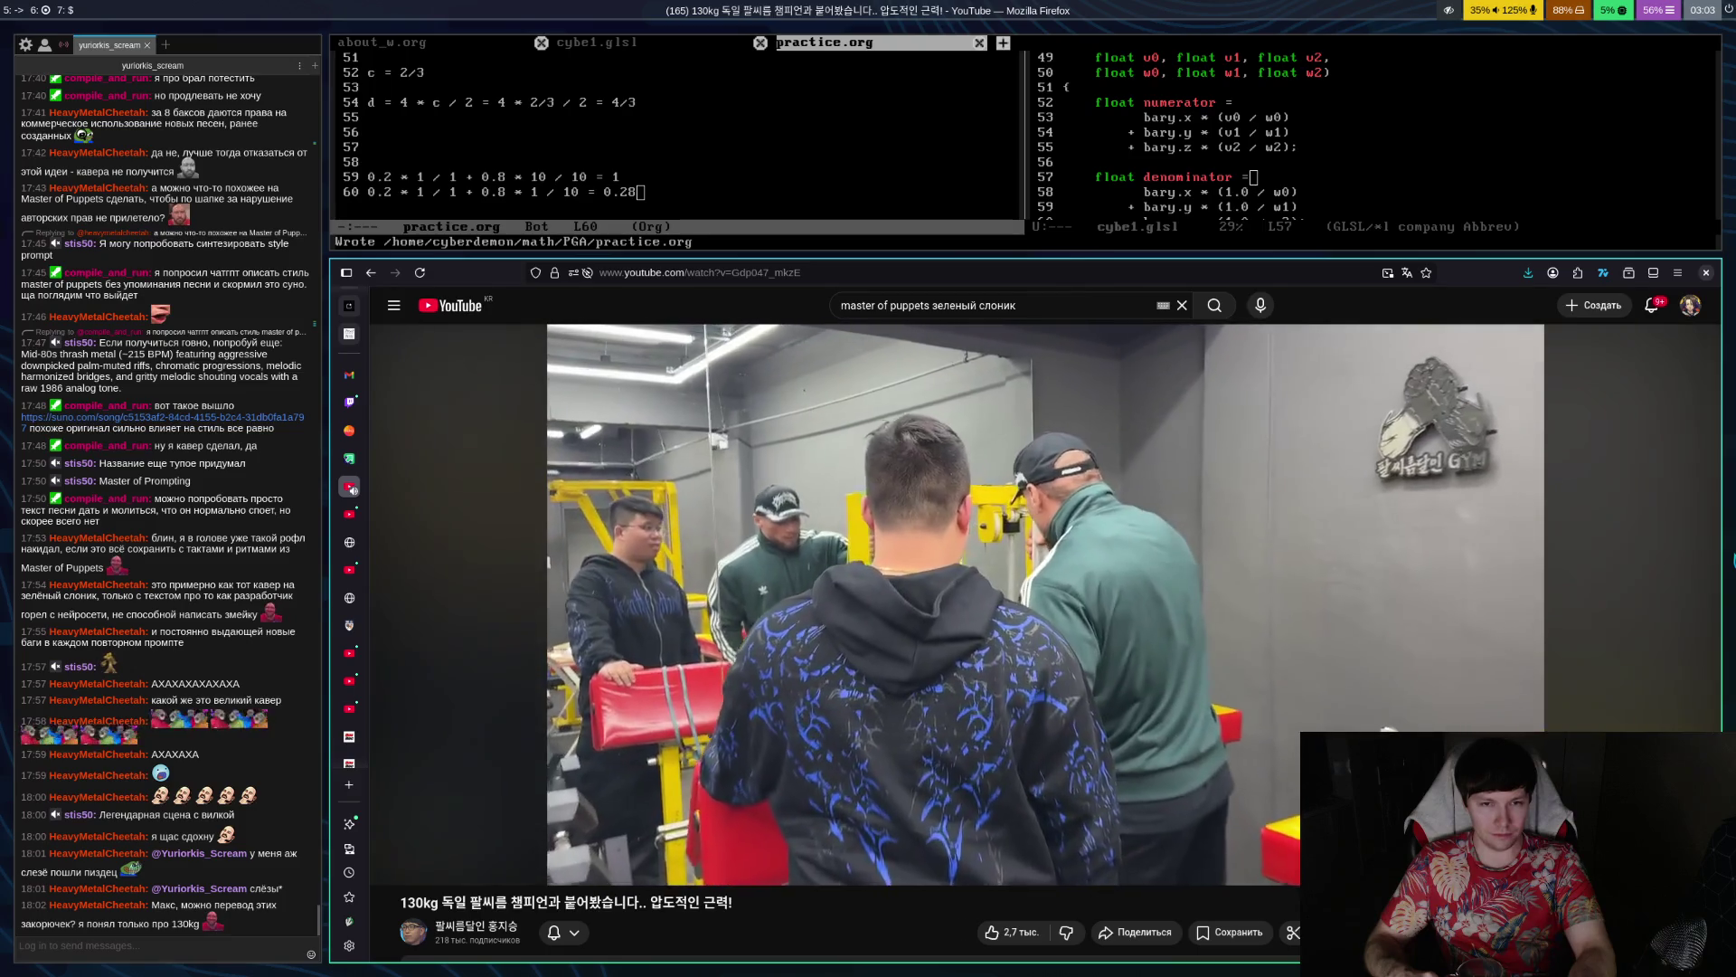
{"action": "key", "text": "space"}
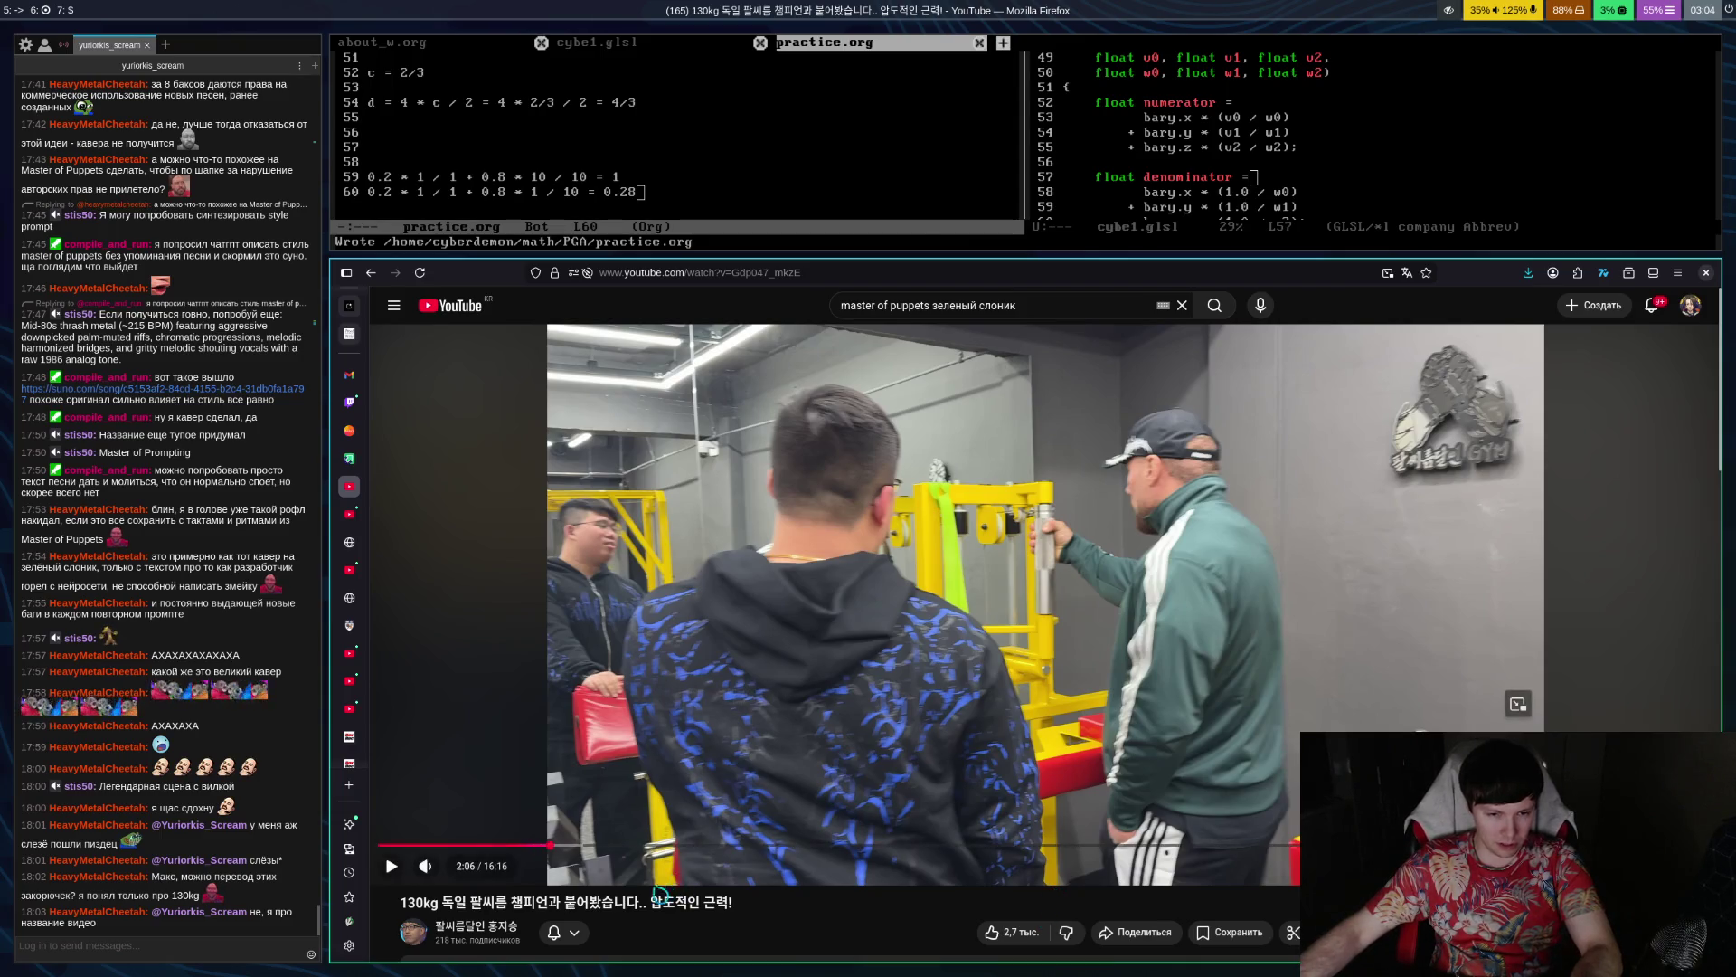
{"action": "left_click_drag", "start_coordinate": [655, 904], "coordinate": [730, 911]}
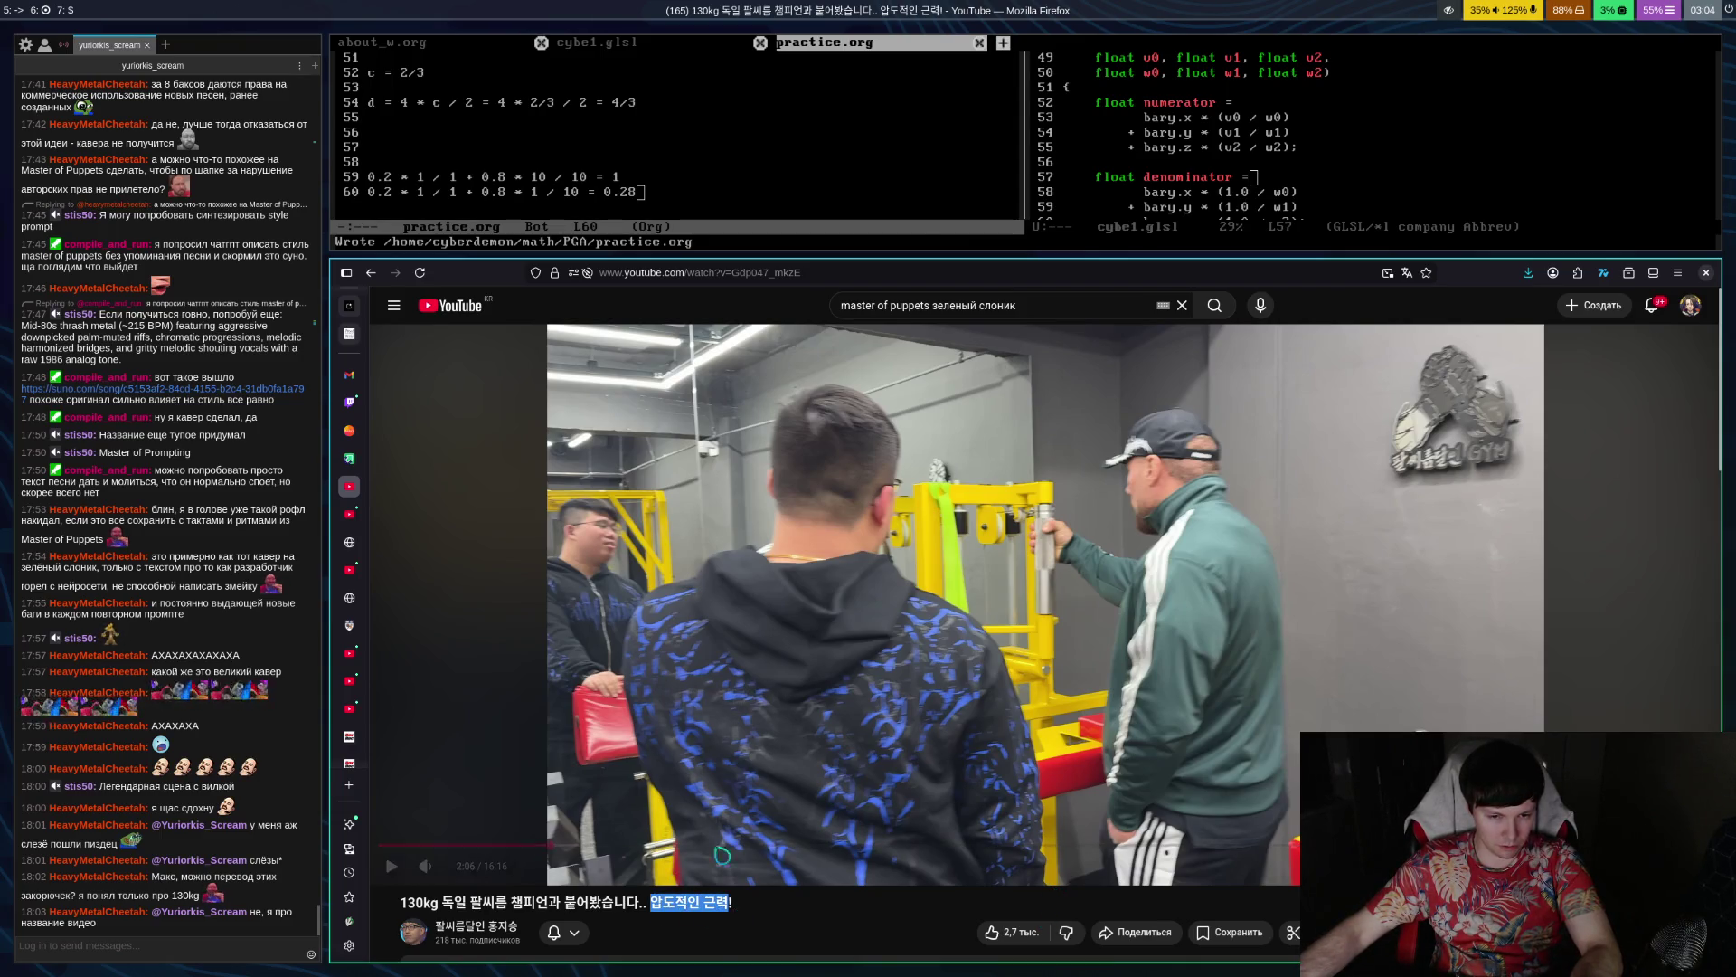
{"action": "left_click", "coordinate": [825, 938]}
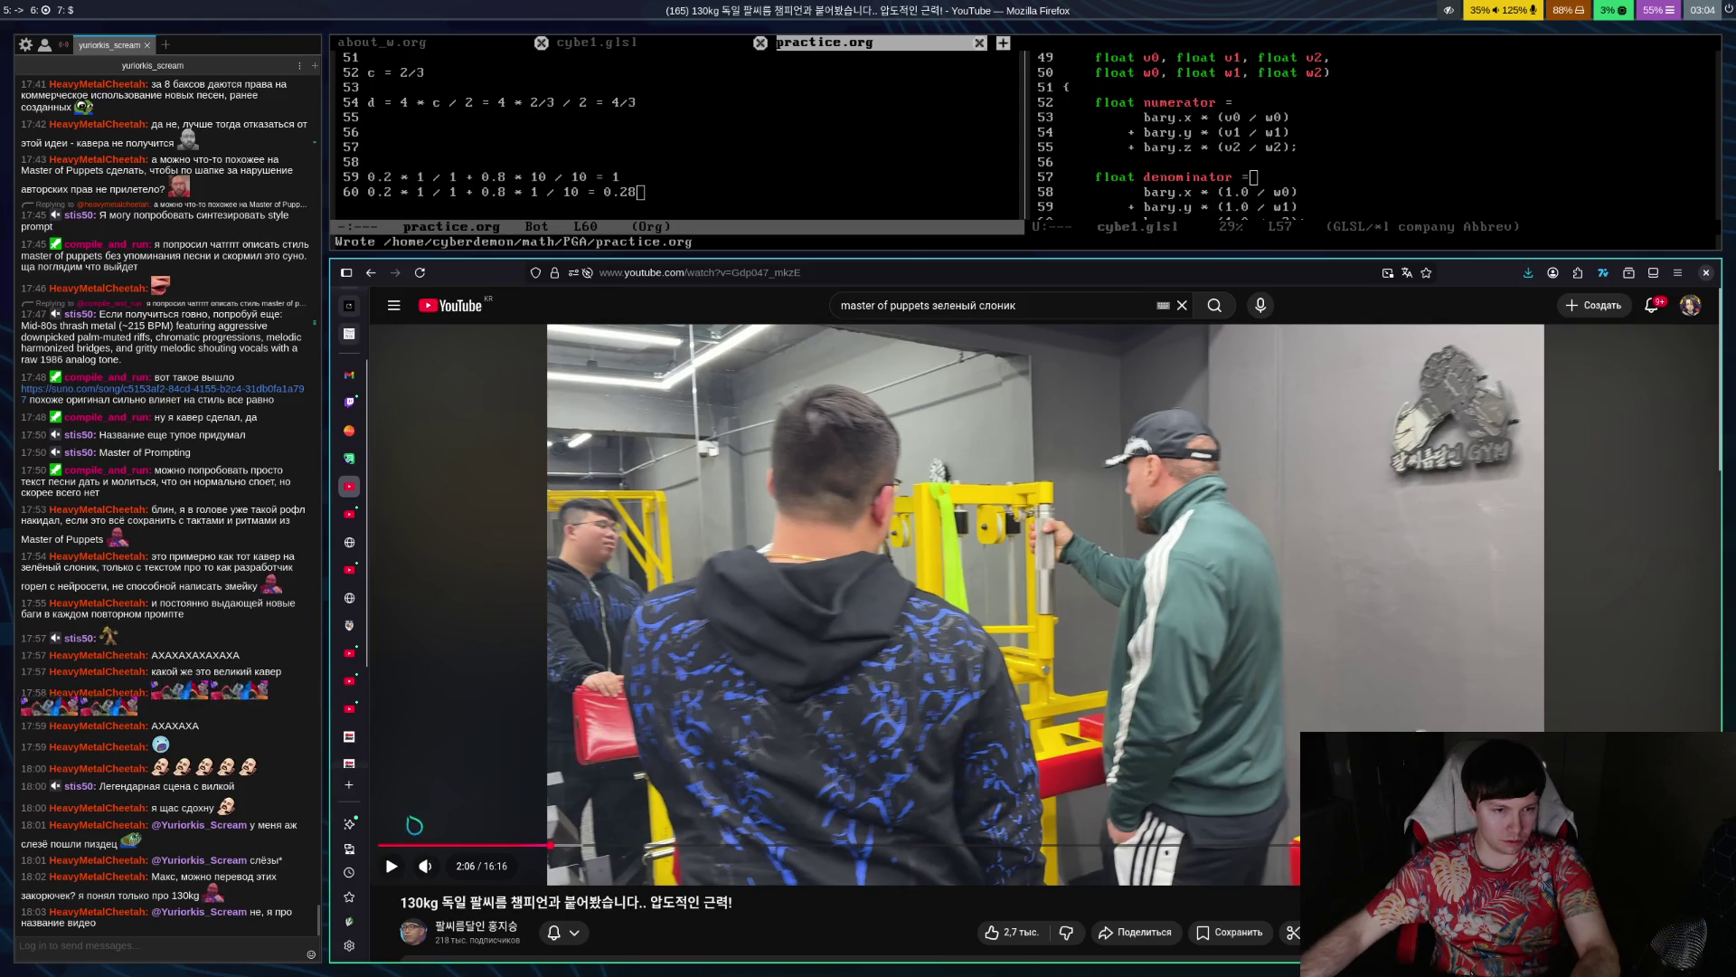
{"action": "scroll", "coordinate": [365, 764], "scroll_direction": "down", "scroll_amount": 3}
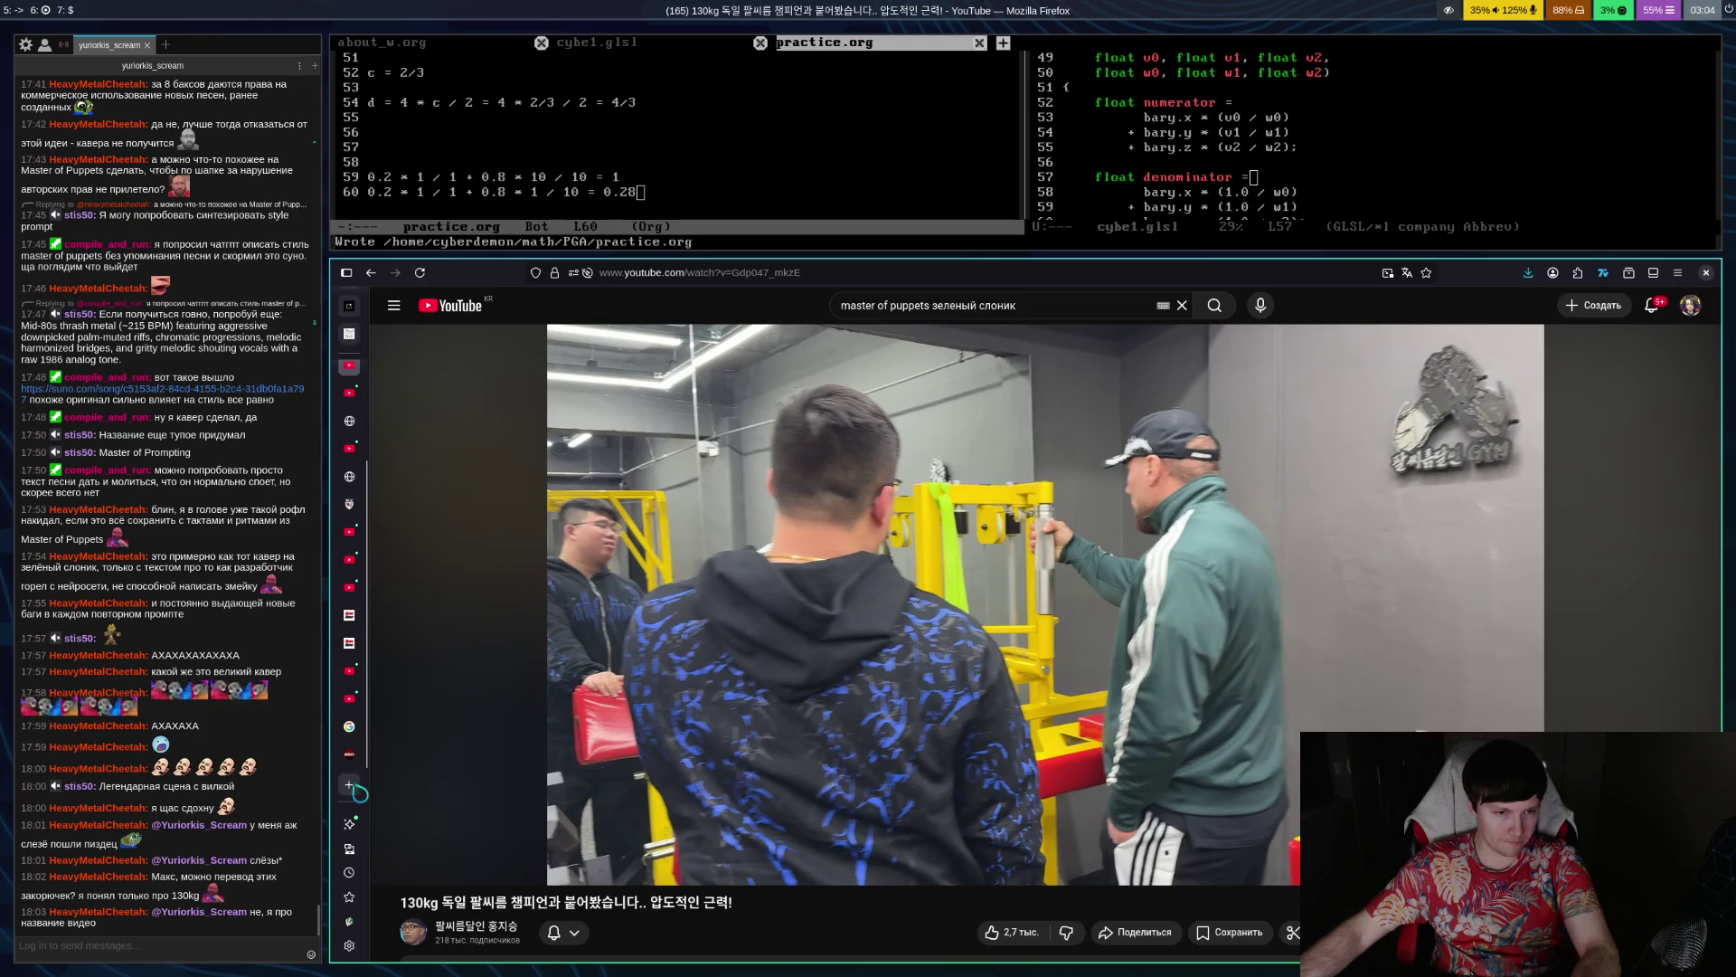
Google 'chatgpt' in a new tab and follow the result to ChatGPT's empty chat page
{"action": "left_click", "coordinate": [351, 784]}
{"action": "type", "text": "google.com/"}
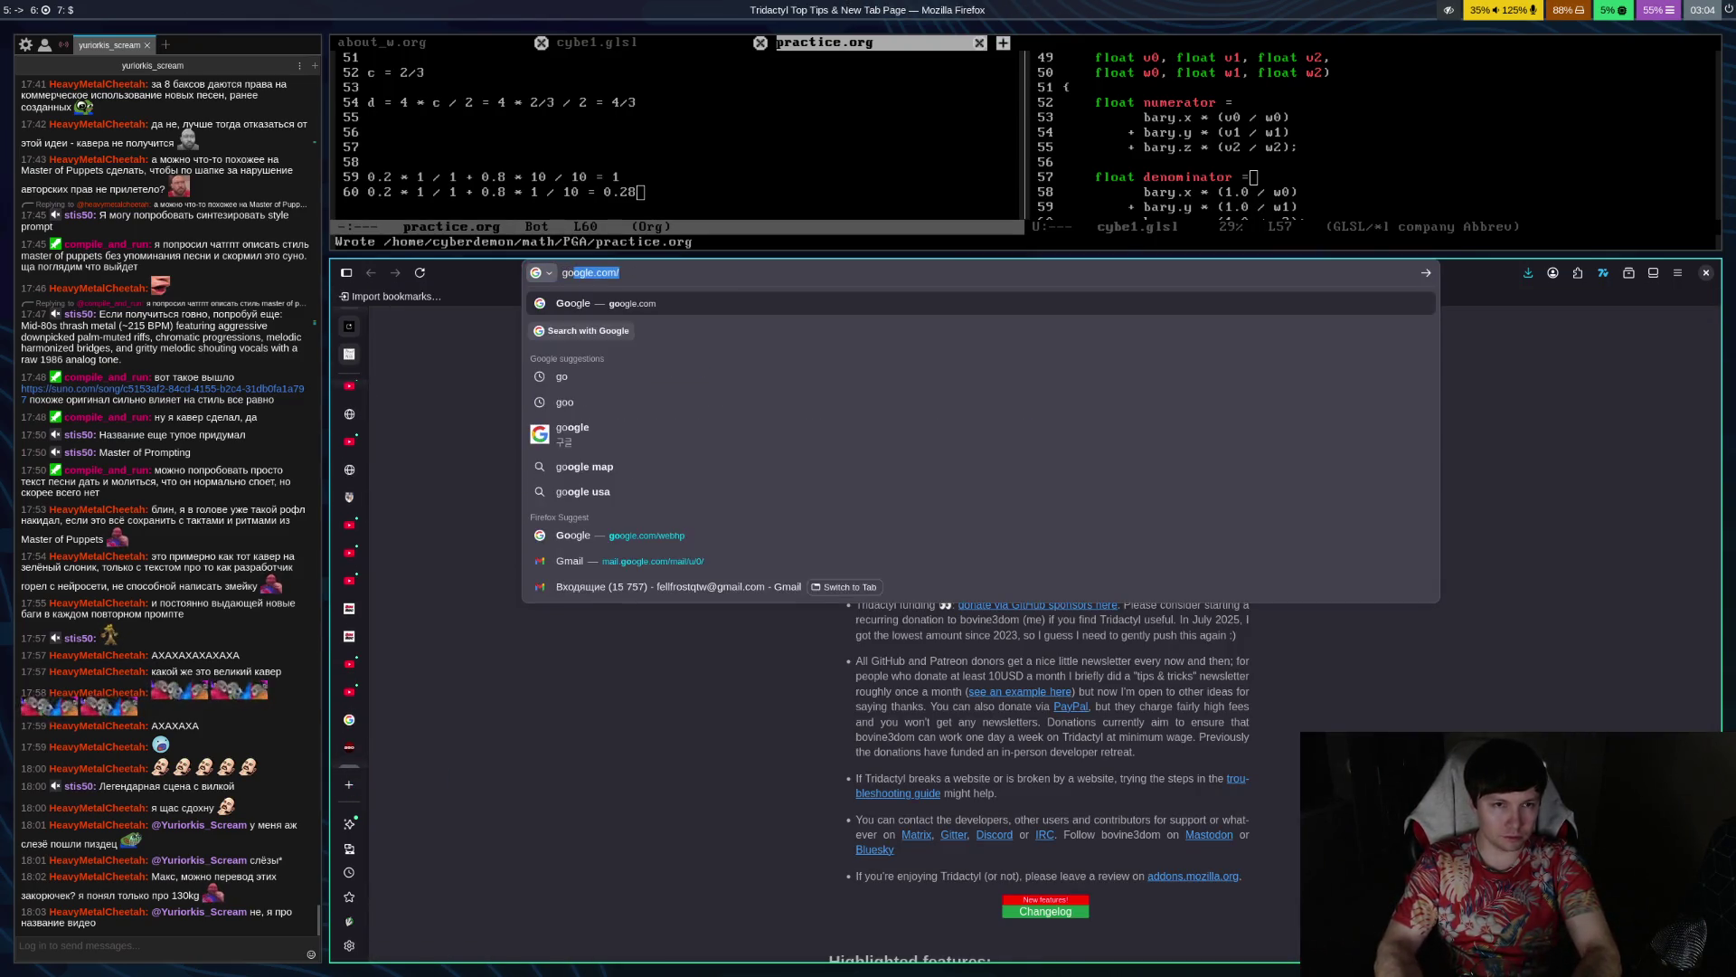
{"action": "key", "text": "Return"}
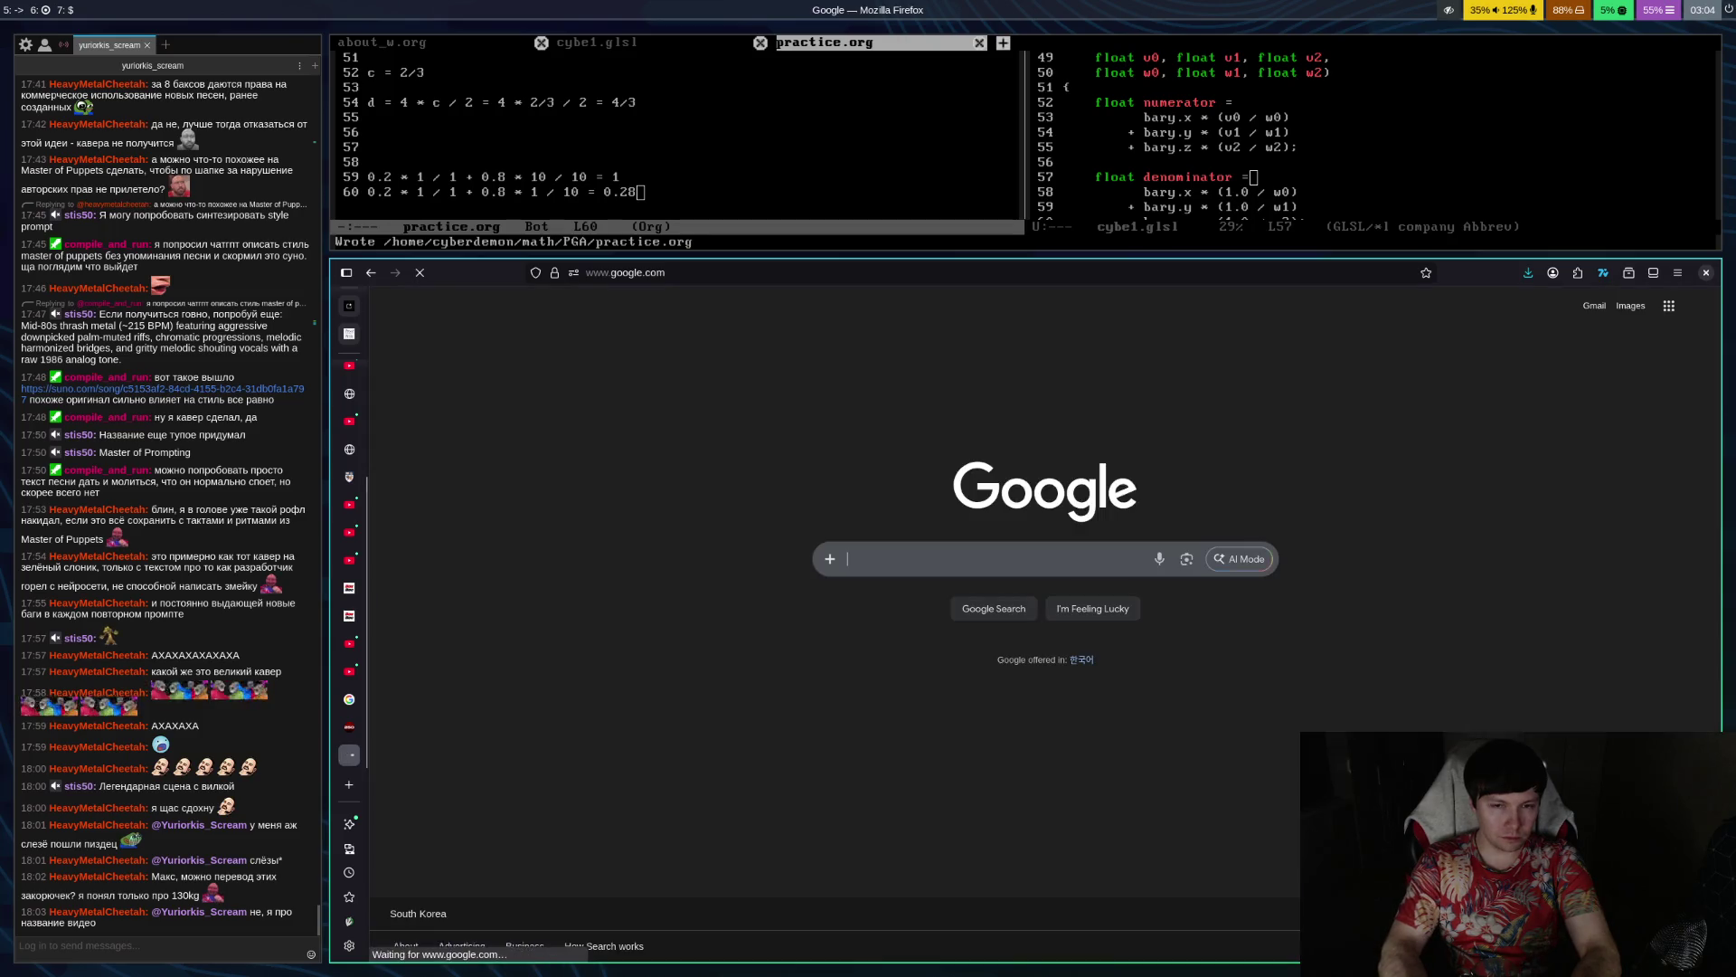
{"action": "type", "text": "chatgpt"}
{"action": "key", "text": "Return"}
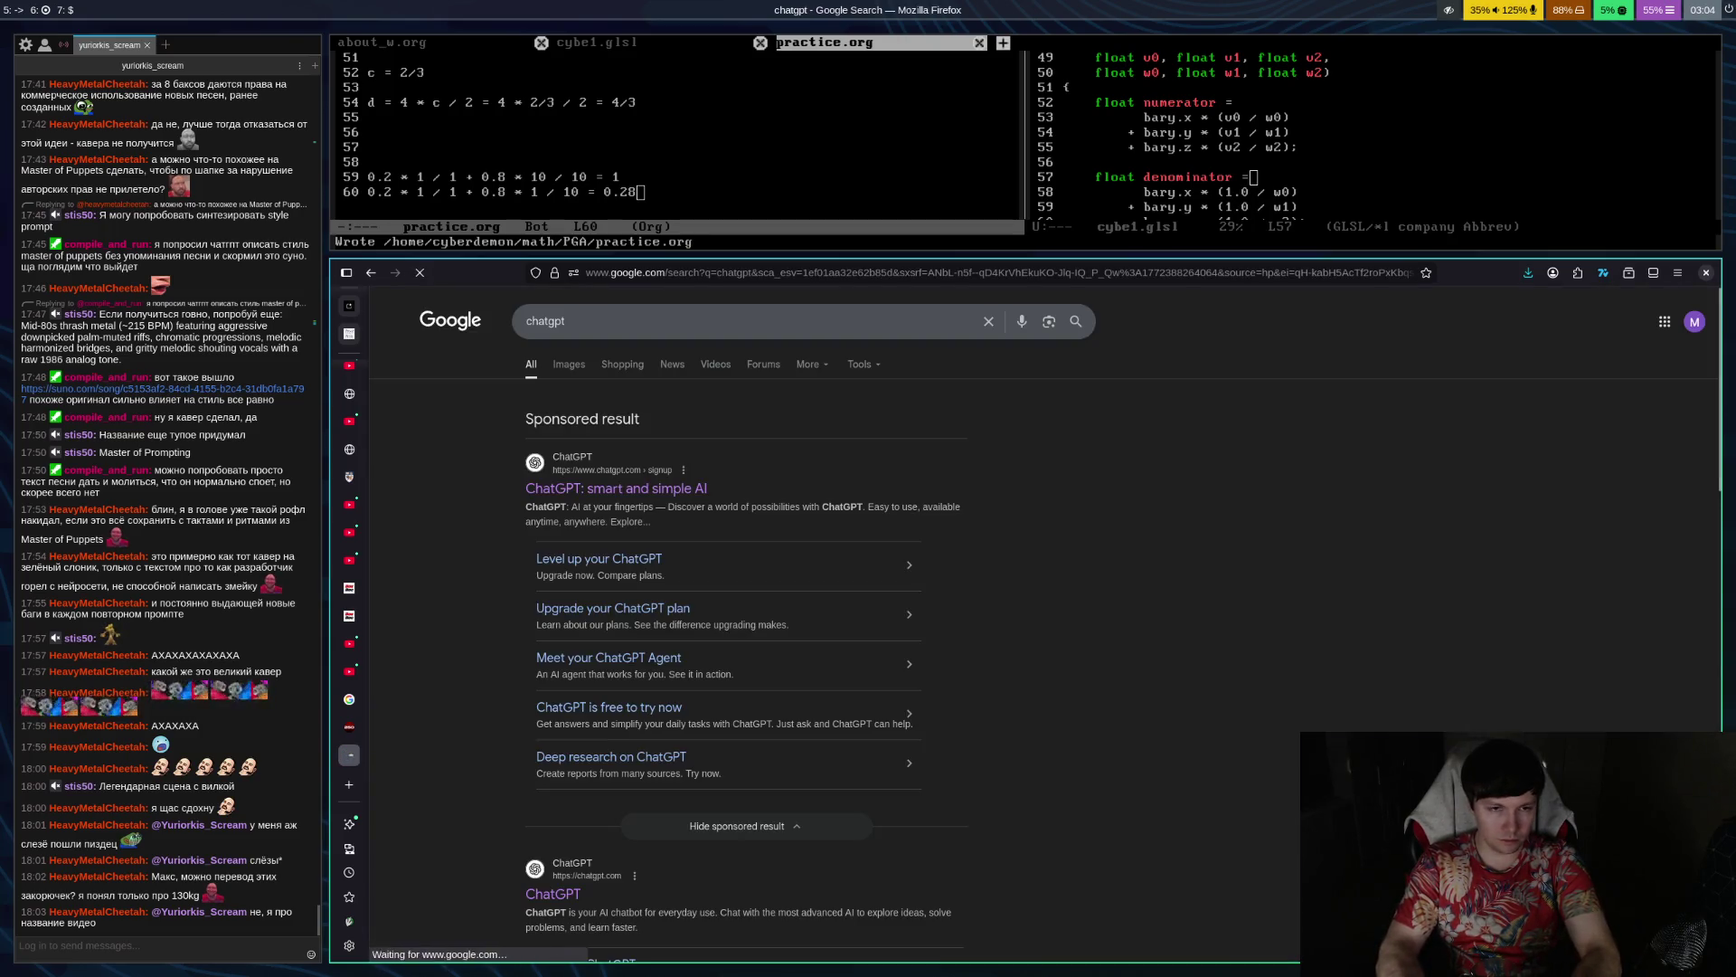
{"action": "key", "text": "f"}
{"action": "key", "text": "h"}
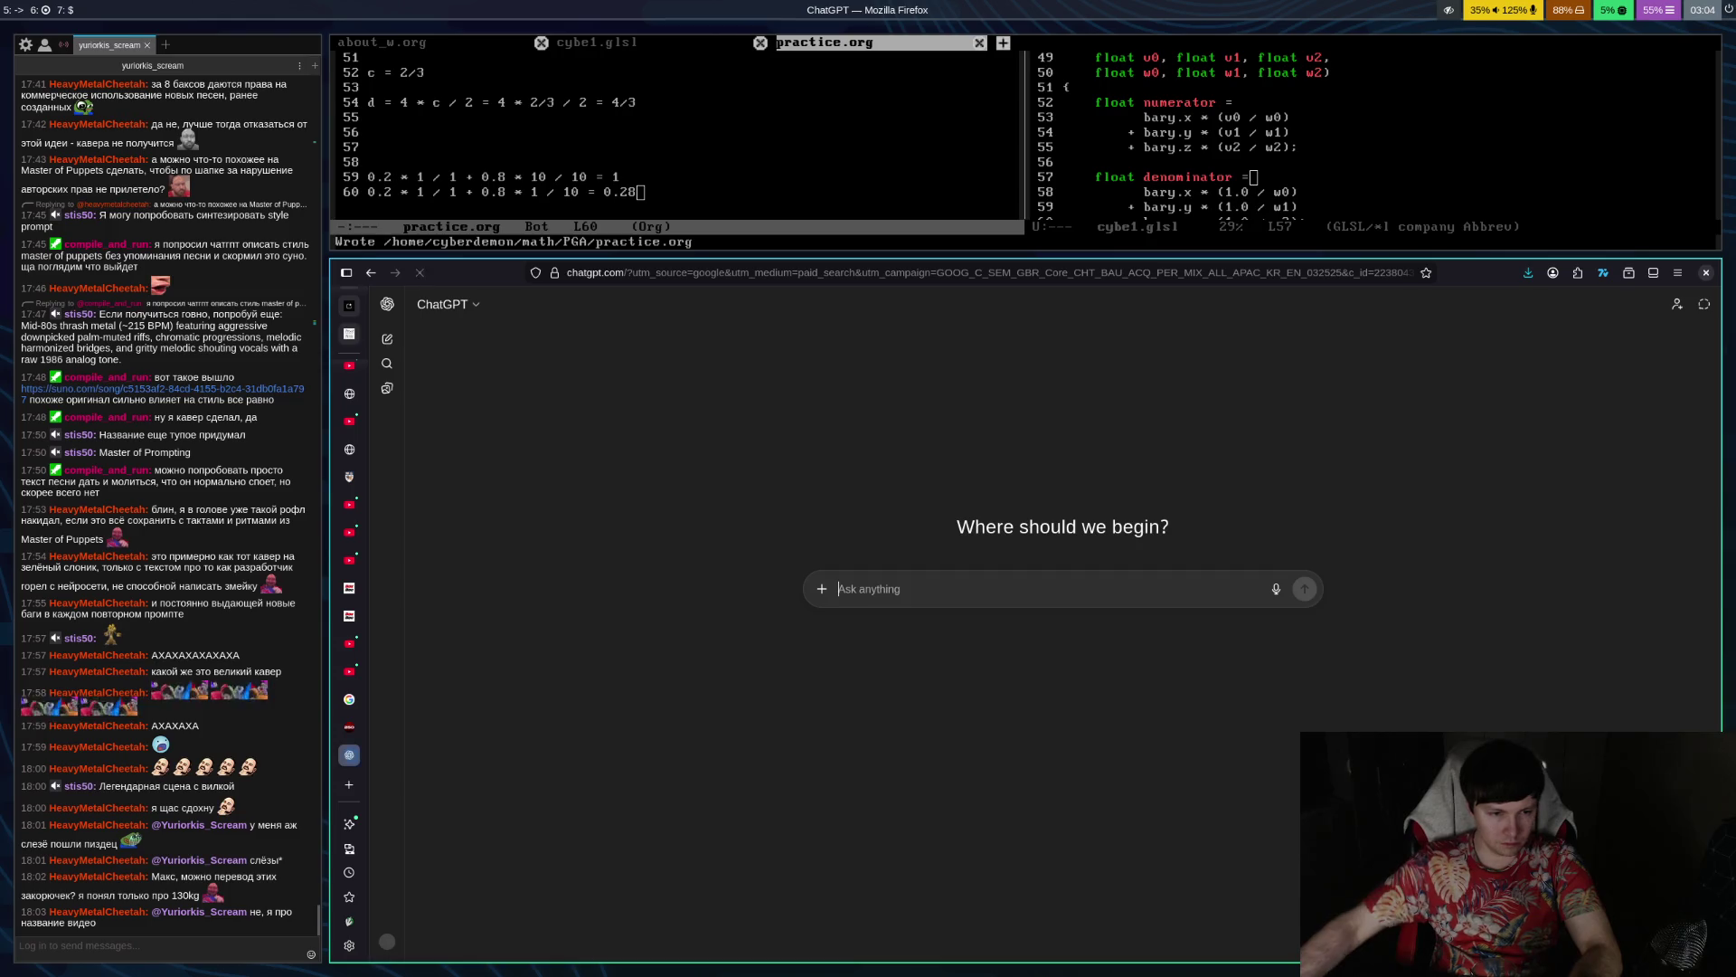
Block ChatGPT's storage request and clear stray characters from the prompt box
{"action": "left_click", "coordinate": [788, 364]}
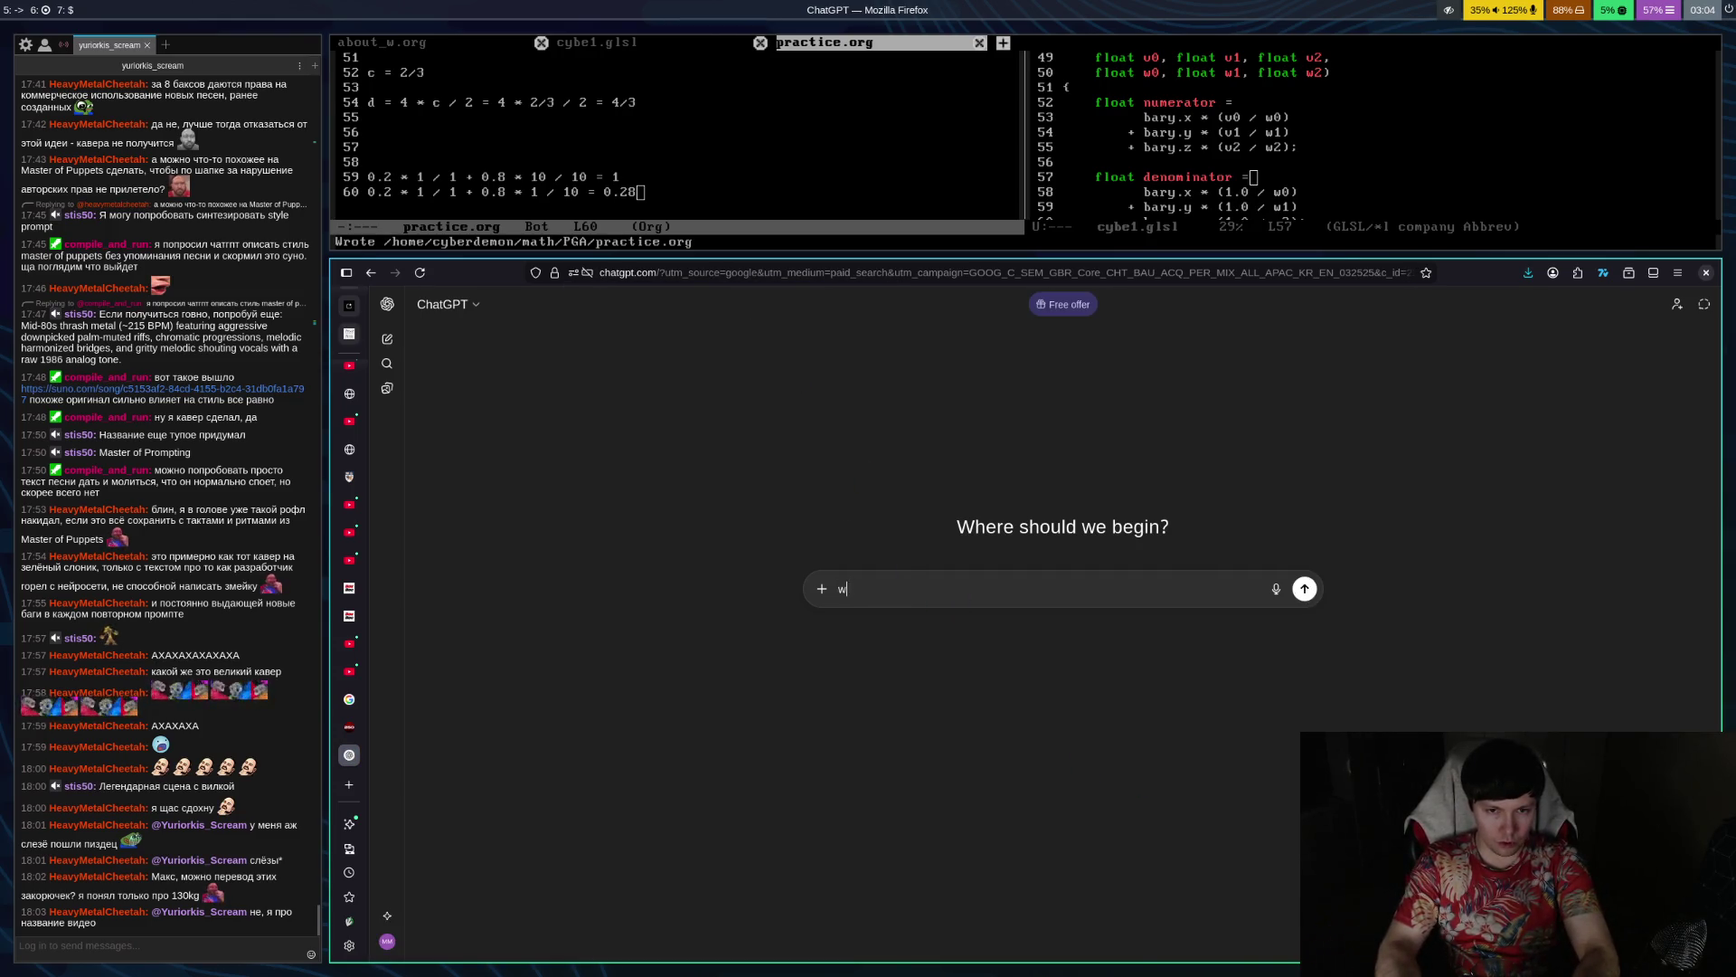
{"action": "type", "text": "ab"}
{"action": "key", "text": "BackSpace"}
{"action": "key", "text": "BackSpace"}
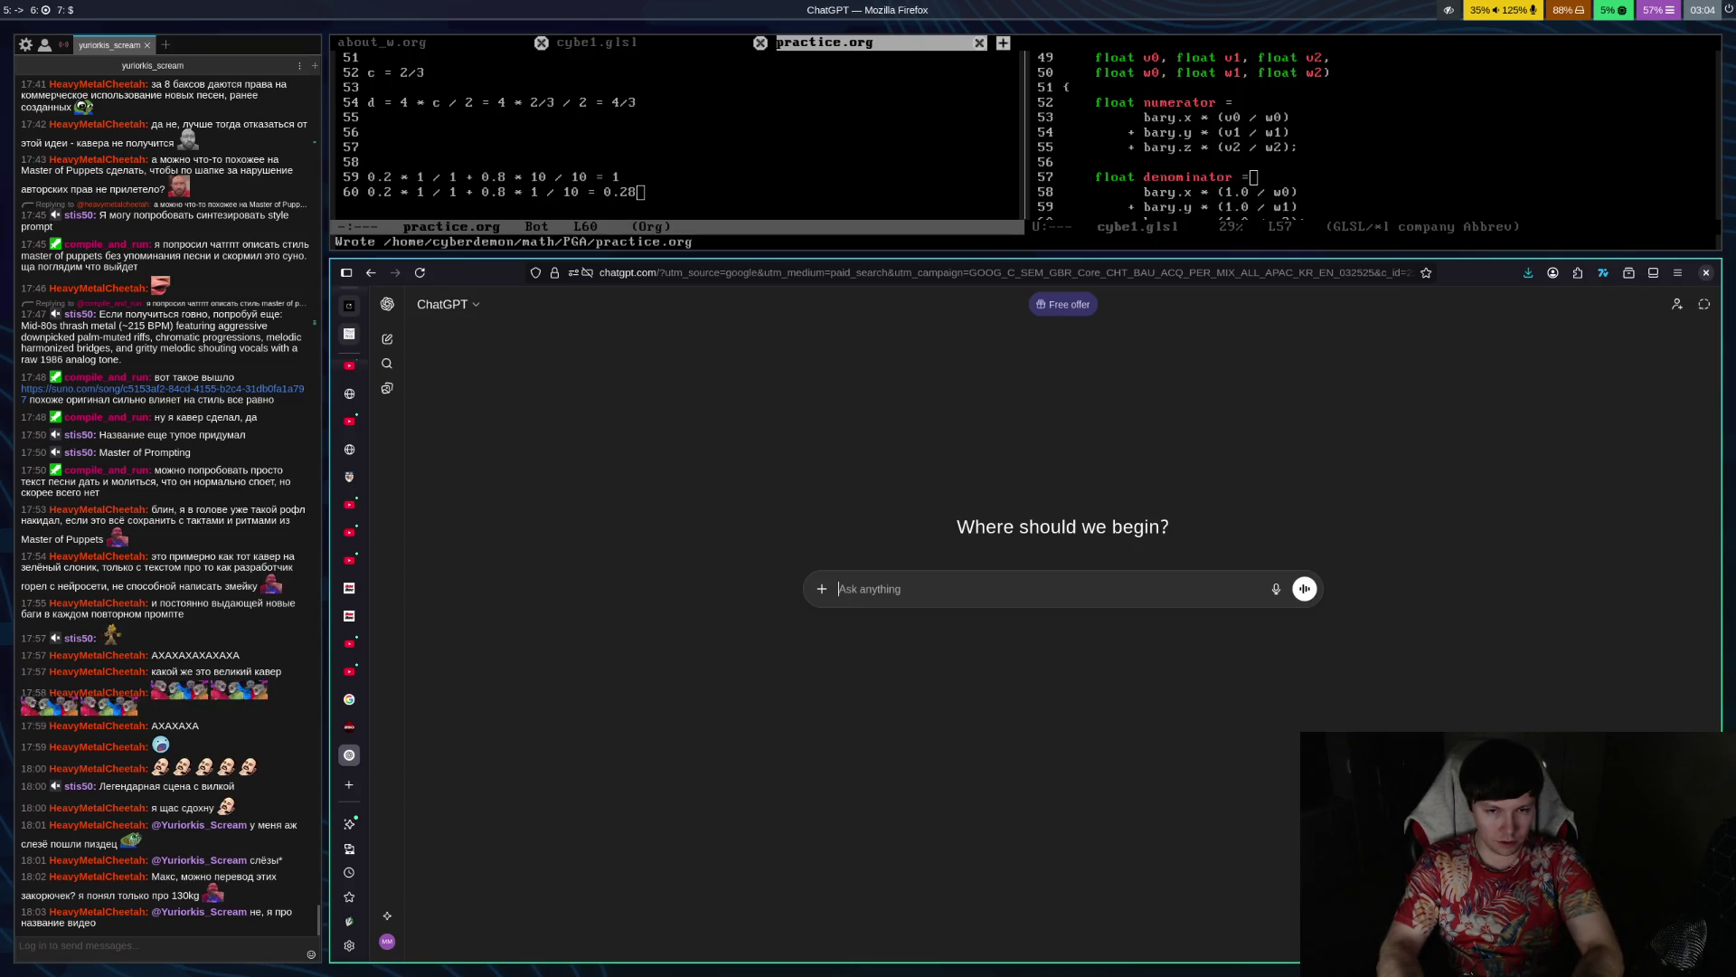
{"action": "key", "text": "ctrl+space"}
{"action": "type", "text": "ц"}
{"action": "key", "text": "ctrl+space"}
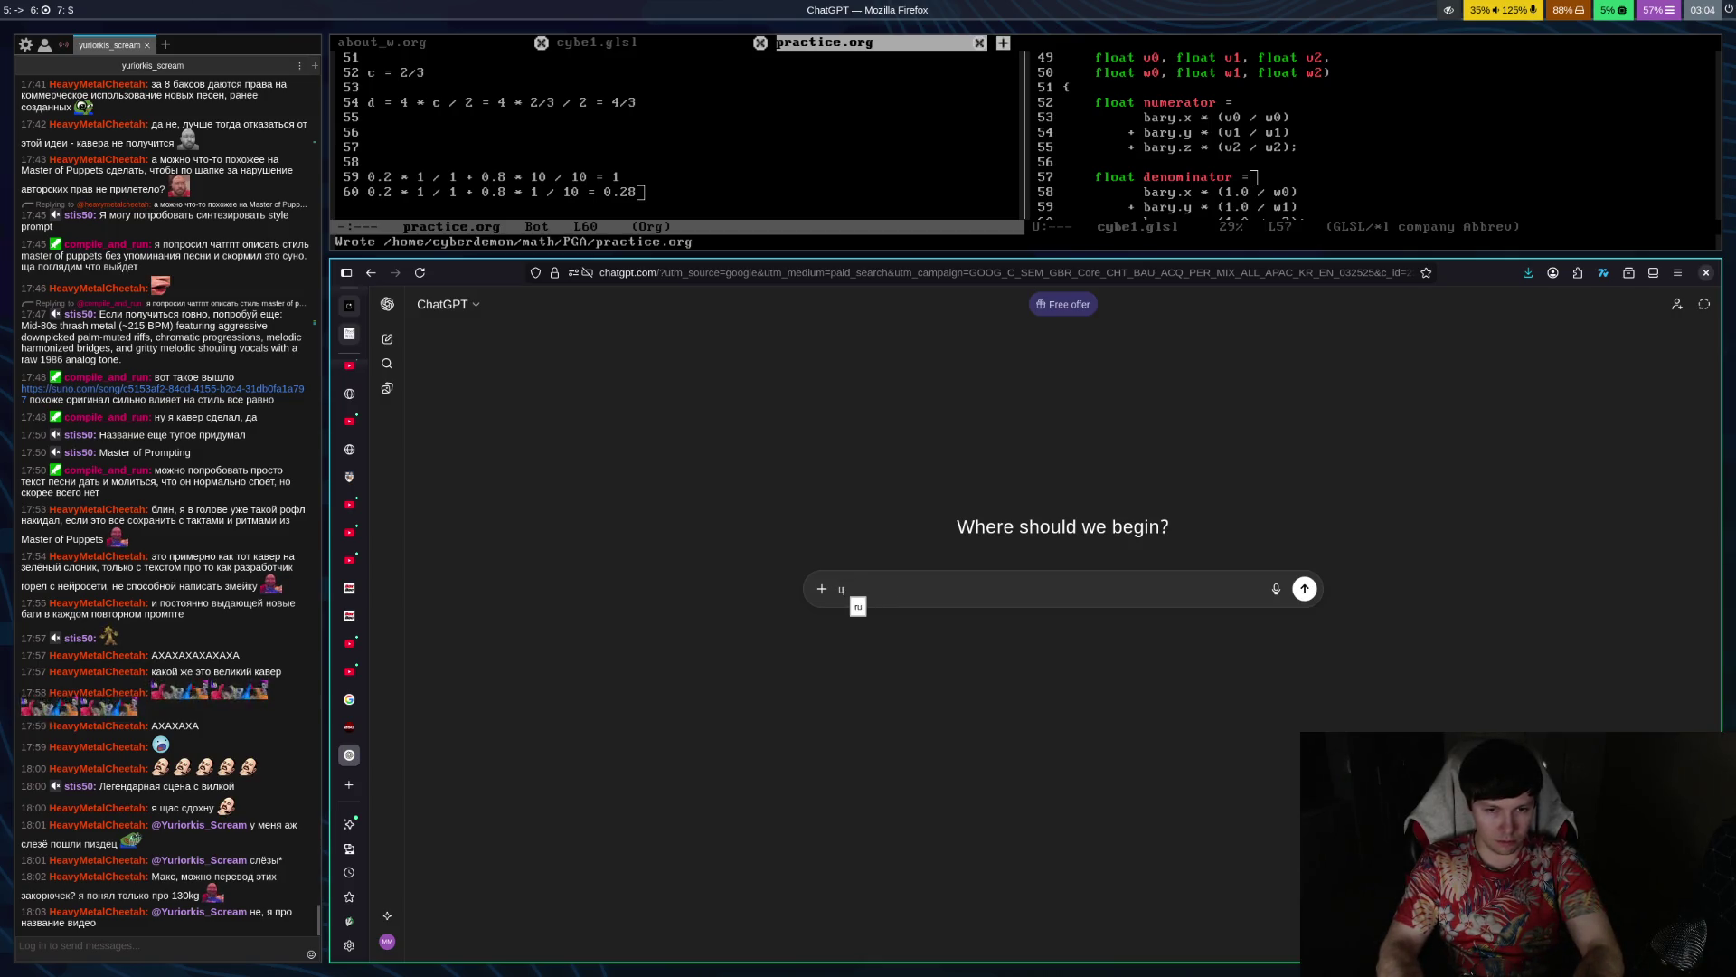
{"action": "key", "text": "BackSpace"}
Ask ChatGPT to translate 압도적인 근력 with 'переведи', then switch to the boxing tab
{"action": "type", "text": "переведи"}
{"action": "key", "text": "ctrl+space"}
{"action": "type", "text": "на корейский"}
{"action": "key", "text": "Return"}
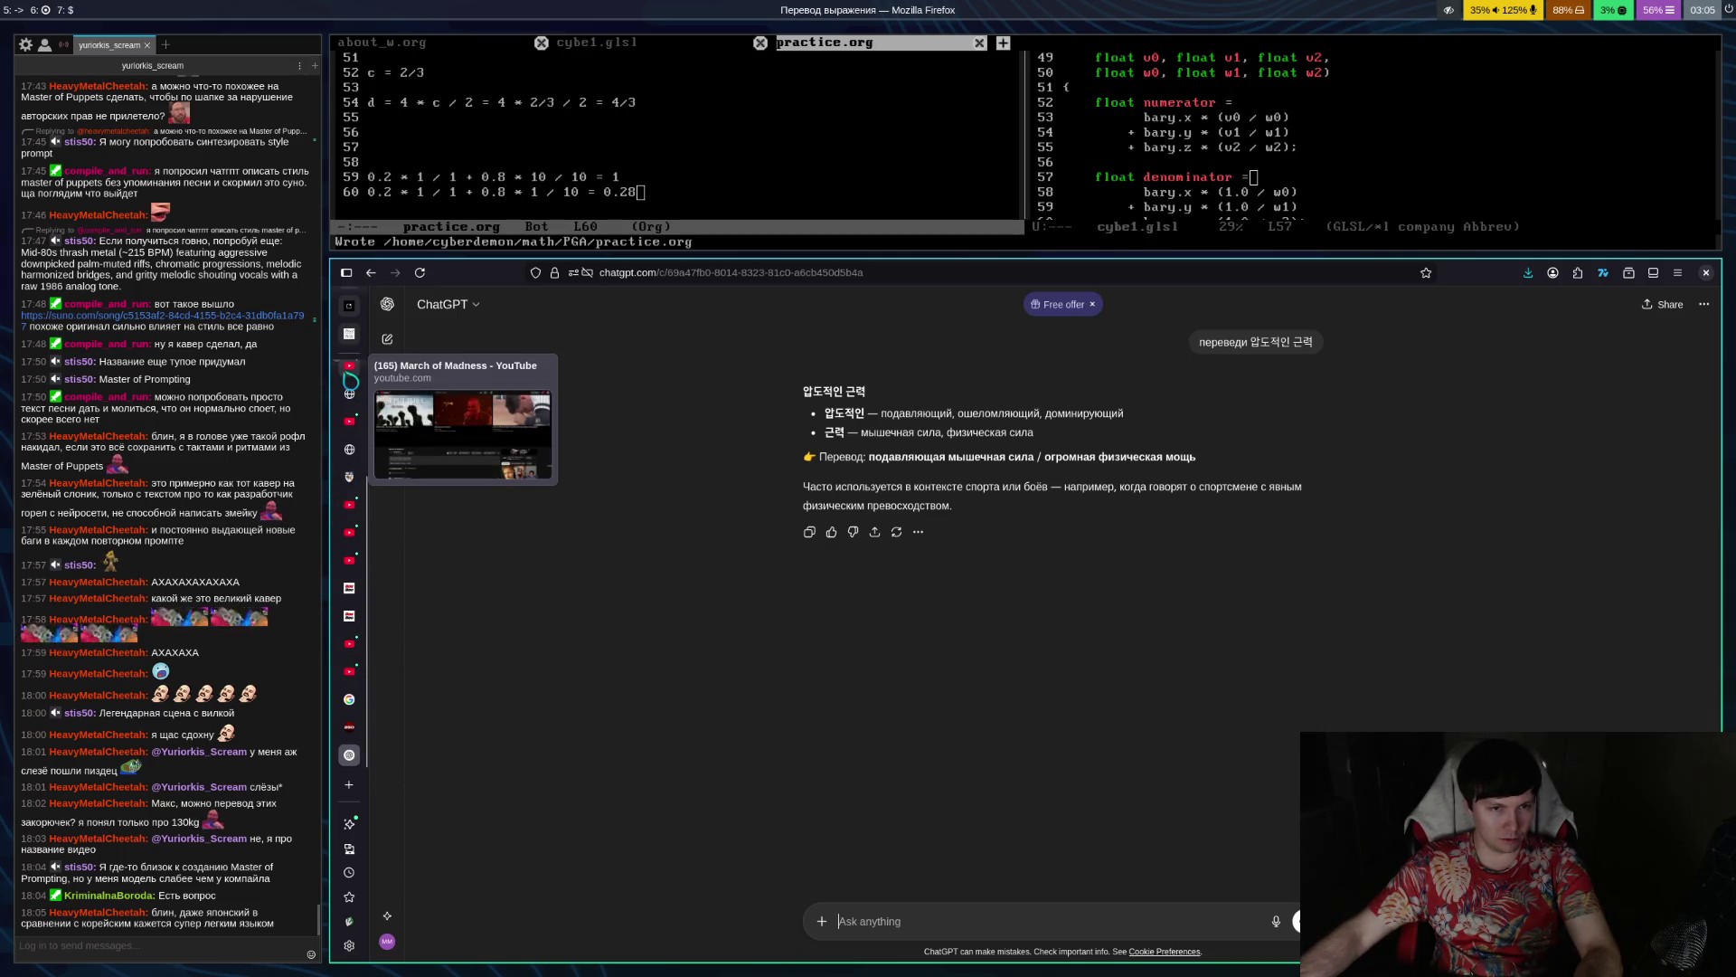
{"action": "left_click", "coordinate": [362, 670]}
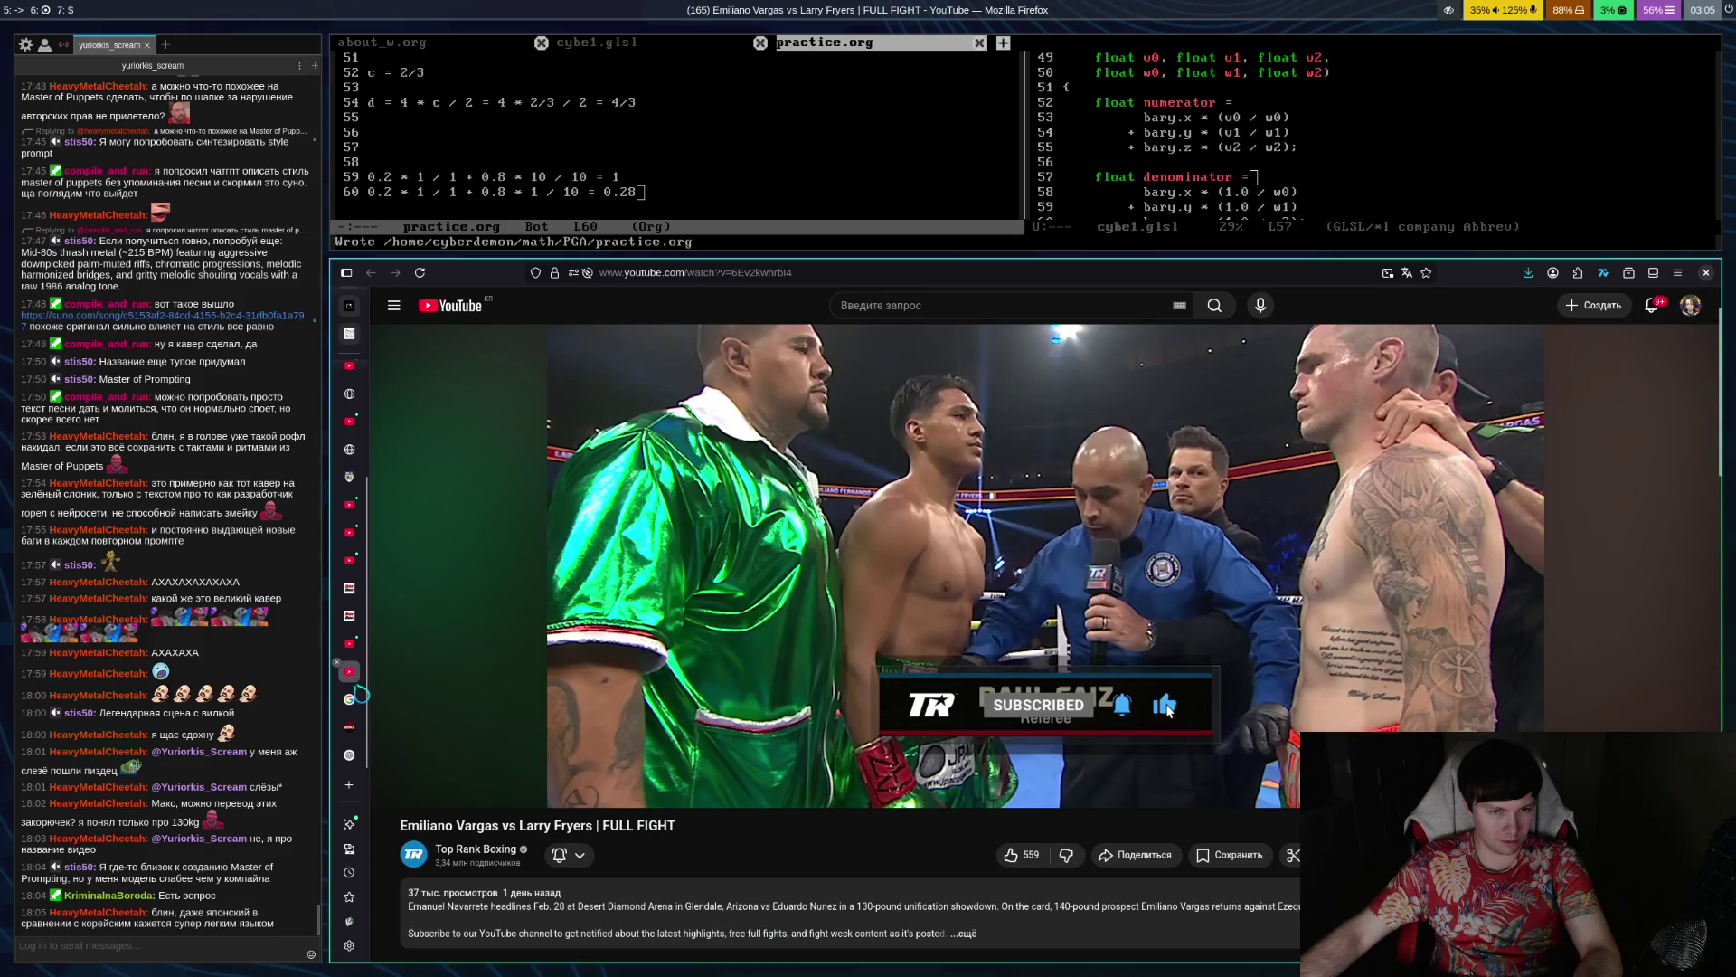
Cycle through the sidebar tabs back to the 130kg arm-wrestling video, still paused at 2:06
{"action": "left_click", "coordinate": [349, 643]}
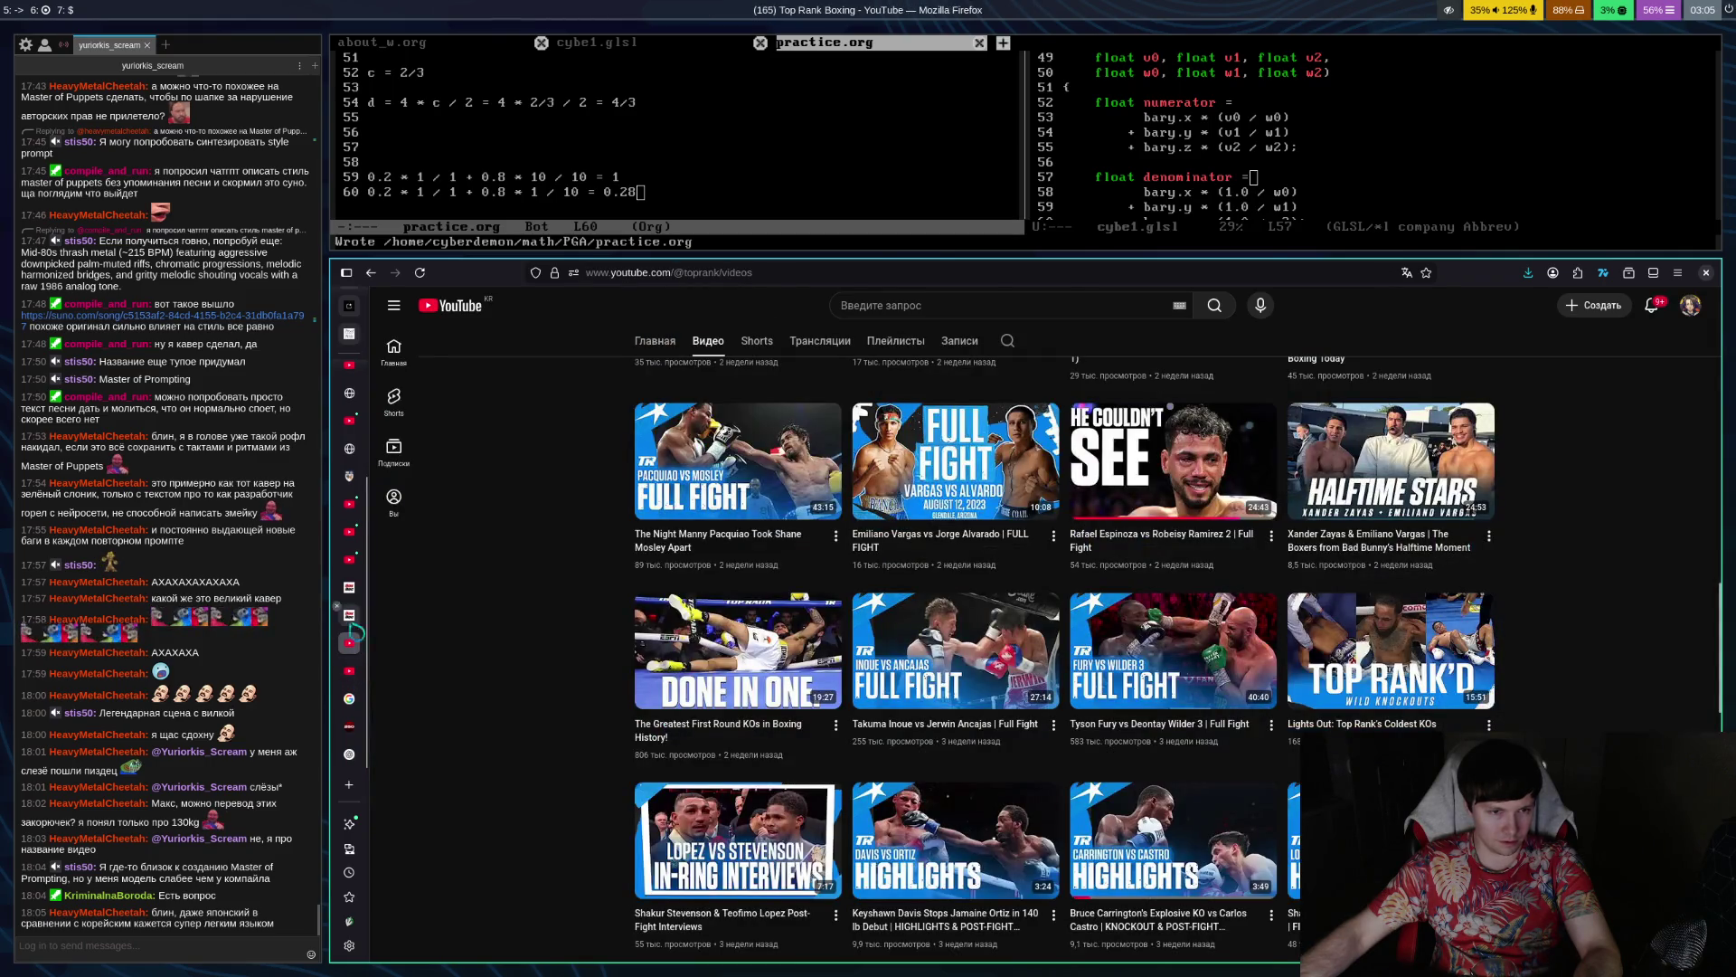
{"action": "left_click", "coordinate": [349, 560]}
{"action": "left_click", "coordinate": [350, 531]}
{"action": "left_click", "coordinate": [349, 504]}
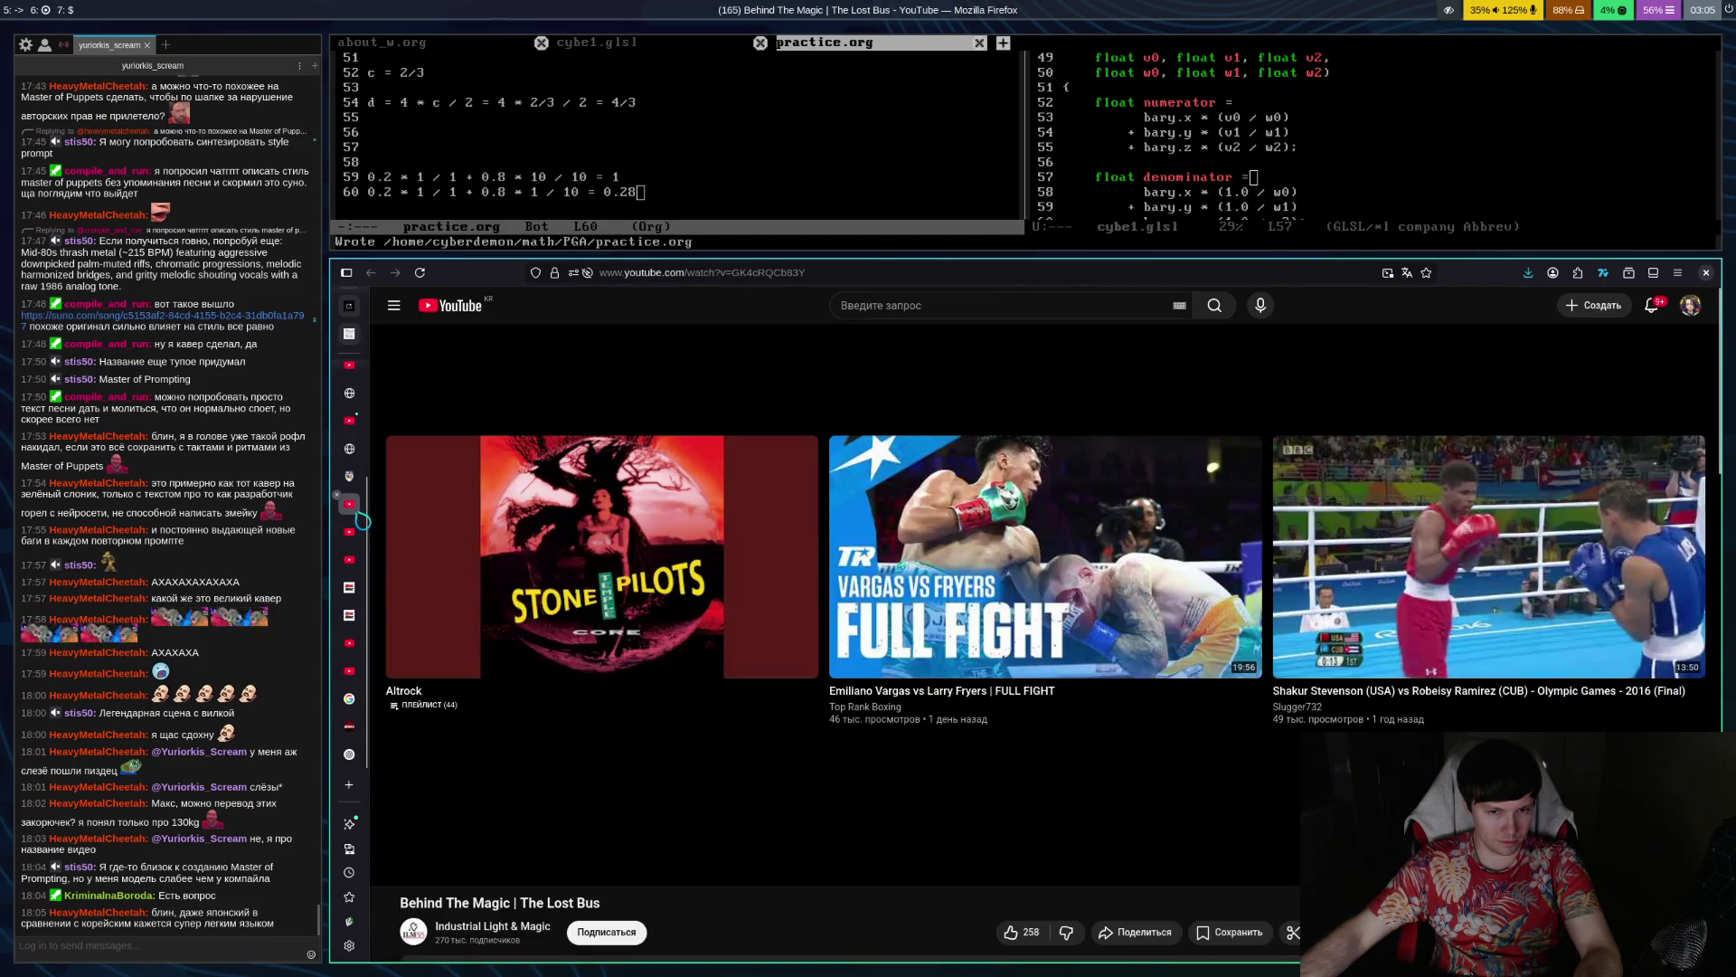
{"action": "scroll", "coordinate": [362, 517], "scroll_direction": "up", "scroll_amount": 2}
{"action": "left_click", "coordinate": [360, 515]}
{"action": "scroll", "coordinate": [361, 515], "scroll_direction": "up", "scroll_amount": 3}
{"action": "left_click", "coordinate": [360, 514]}
{"action": "left_click", "coordinate": [351, 486]}
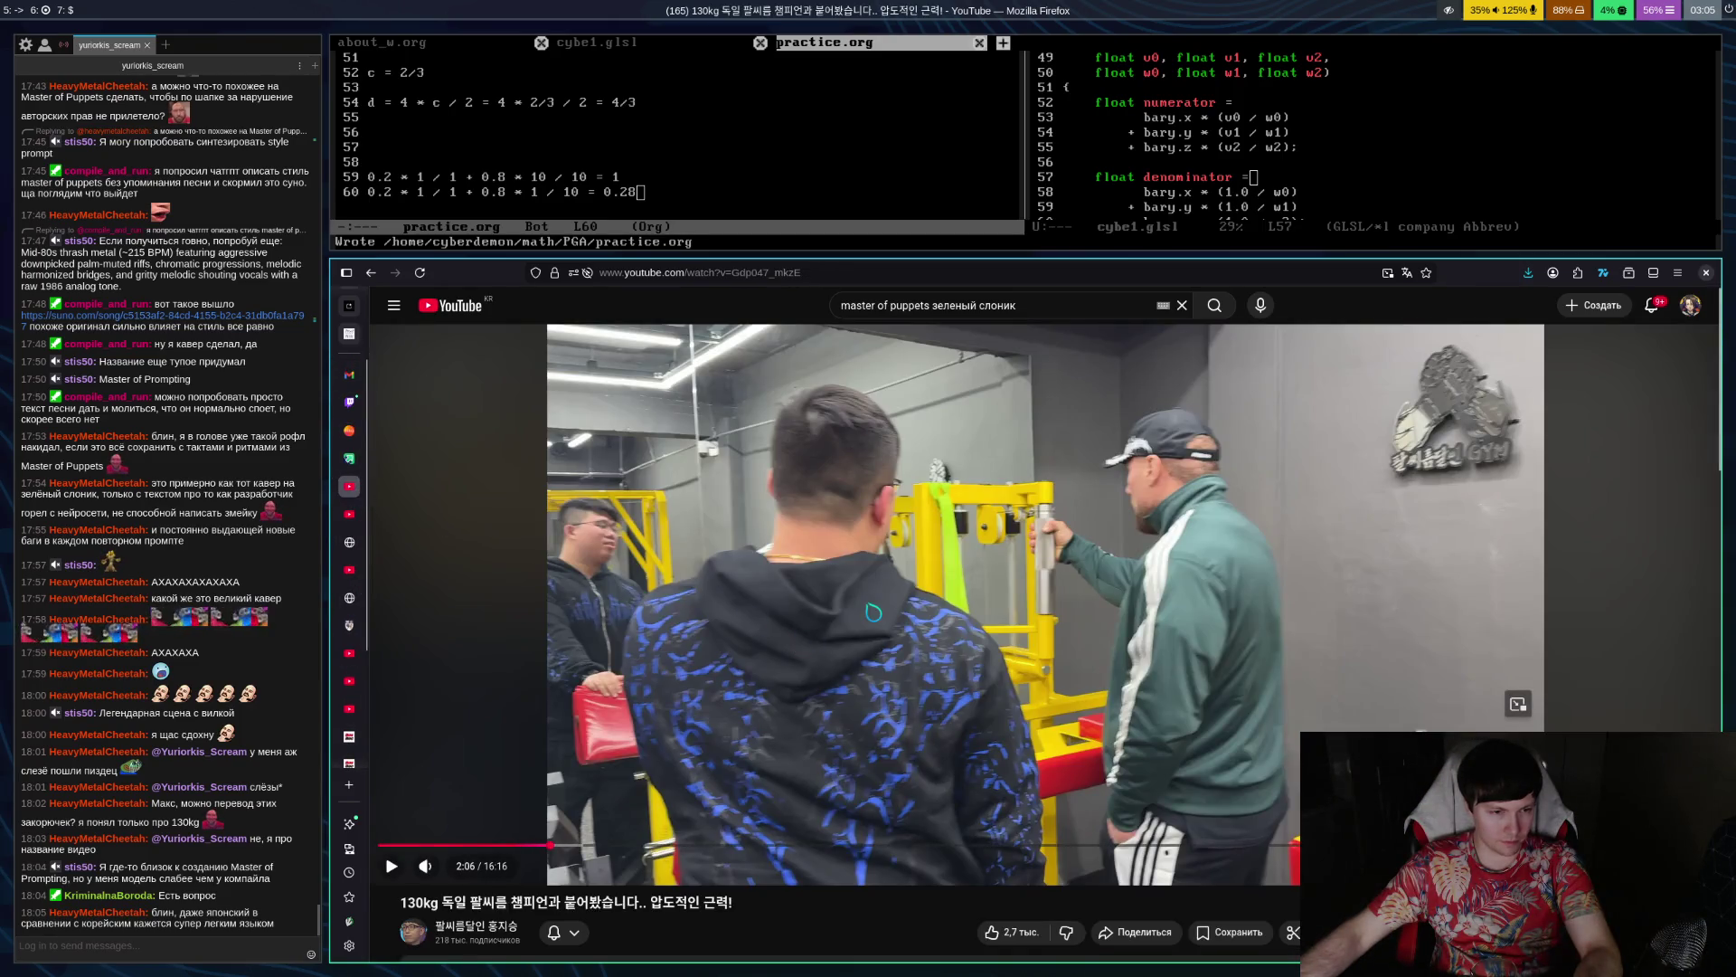
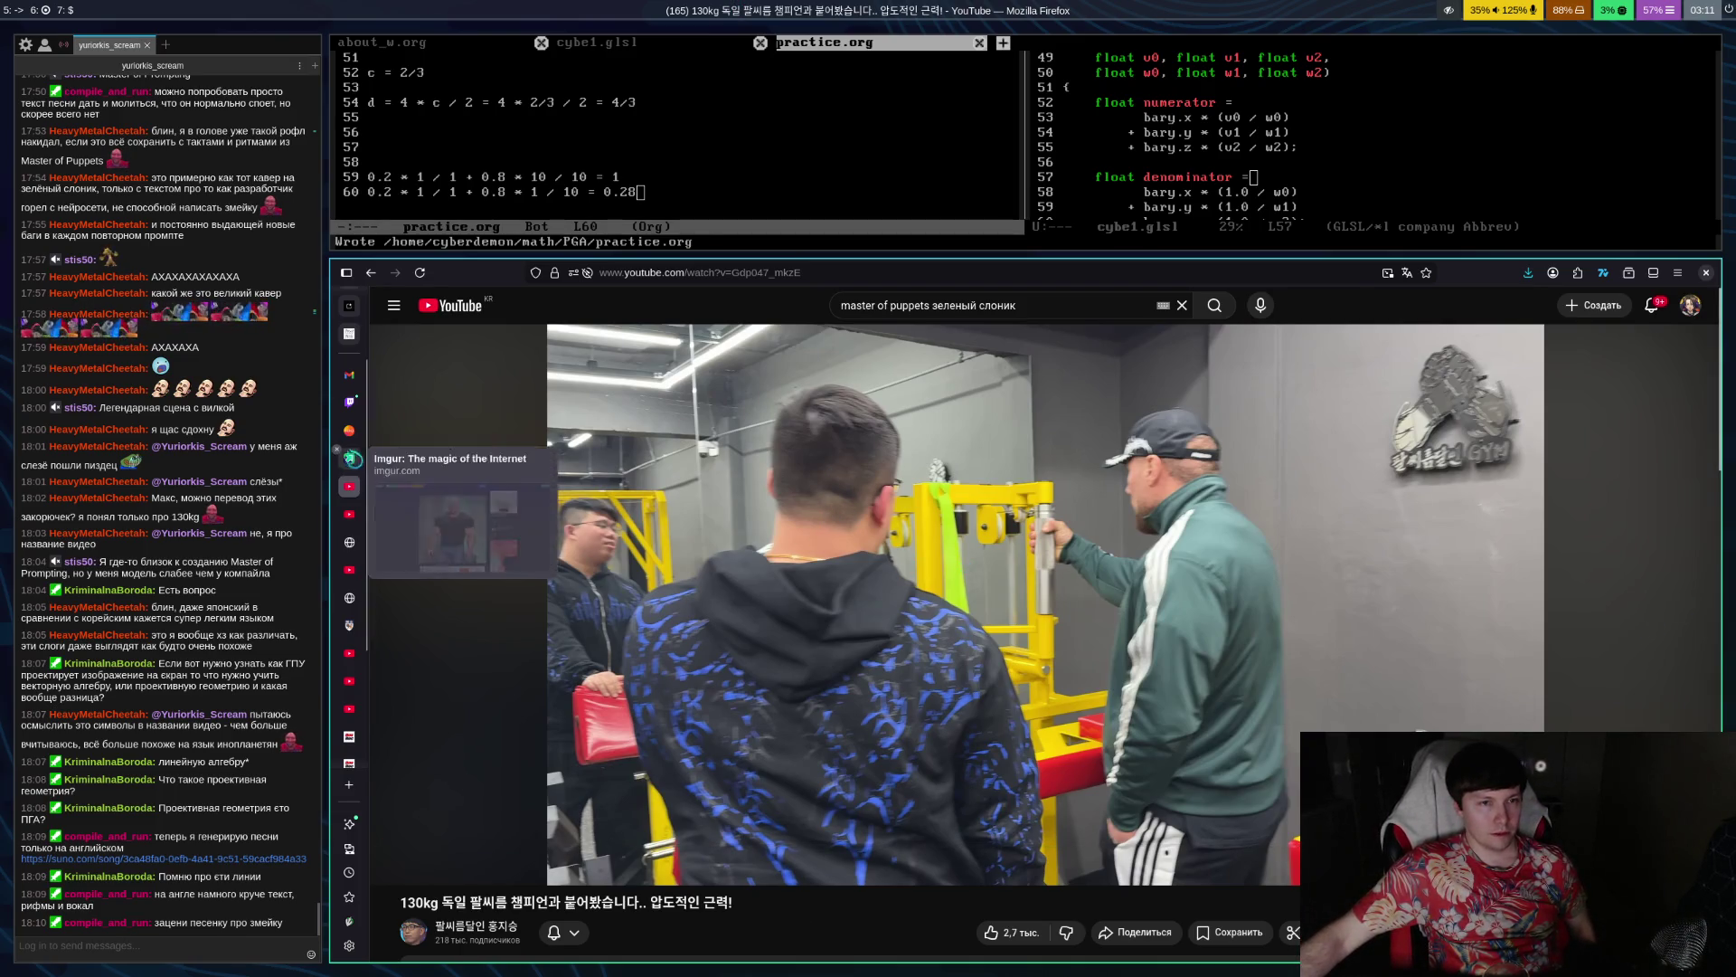
Switch from the YouTube arm-wrestling video to the streamer's live Twitch channel tab
{"action": "left_click", "coordinate": [351, 404]}
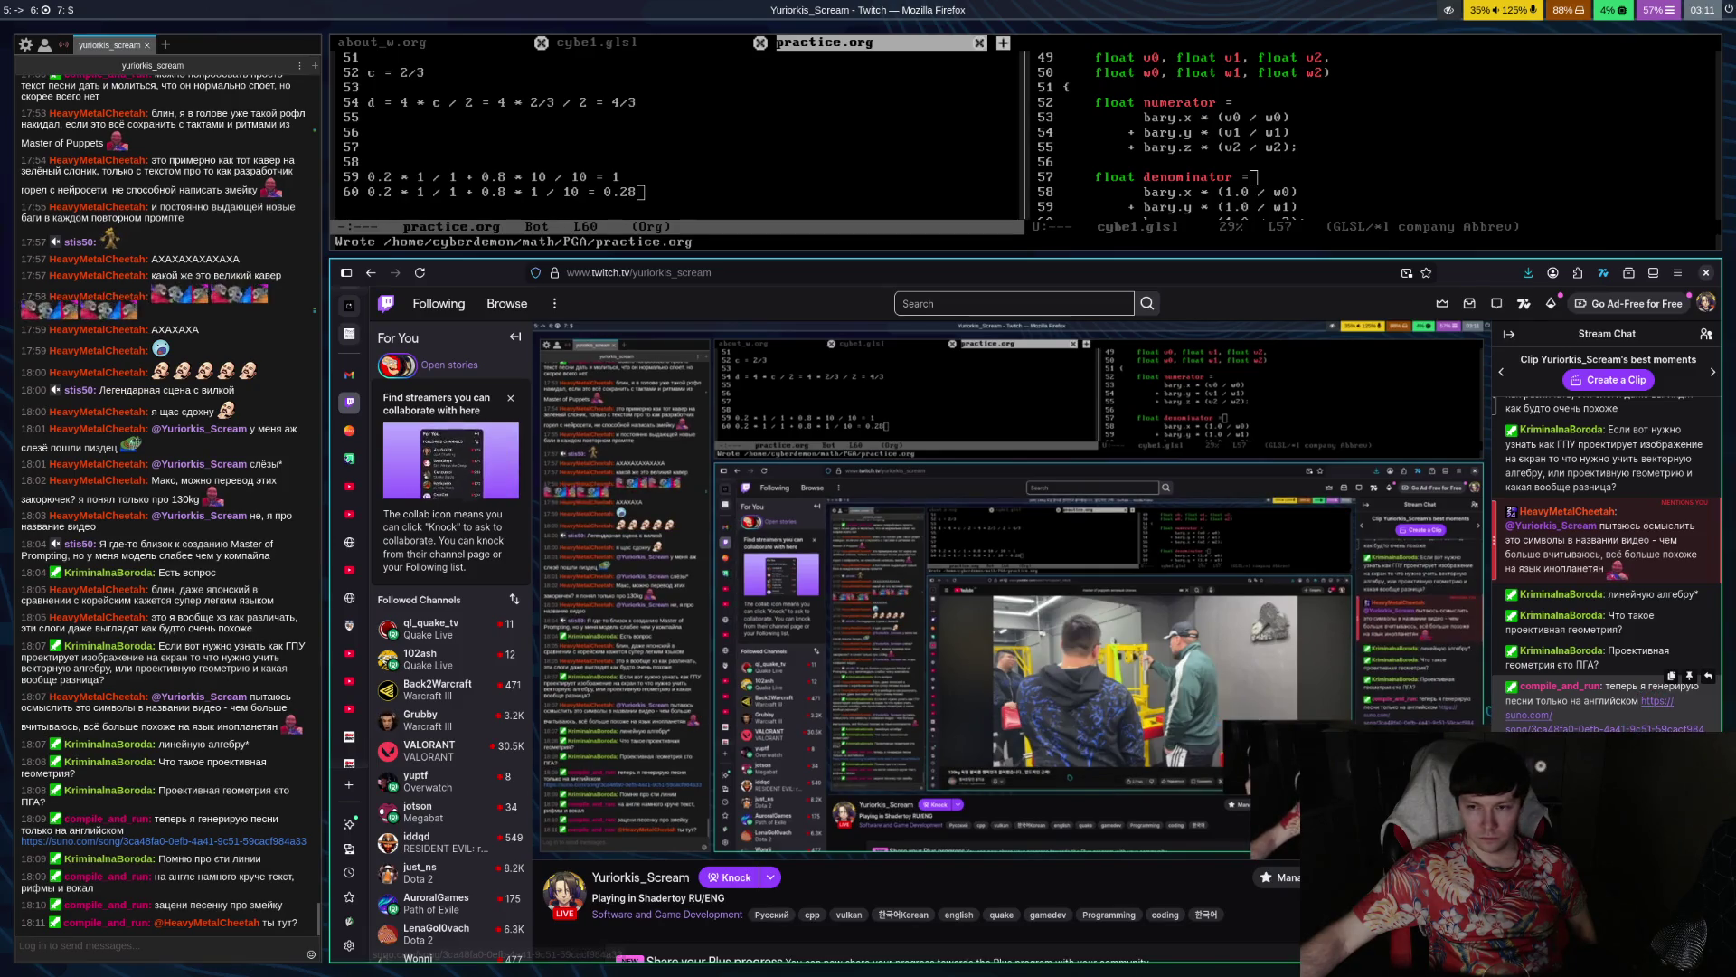
Open the 'Segfaults & Snake Bites' suno.com link shared in the Twitch chat
{"action": "left_click", "coordinate": [1529, 715]}
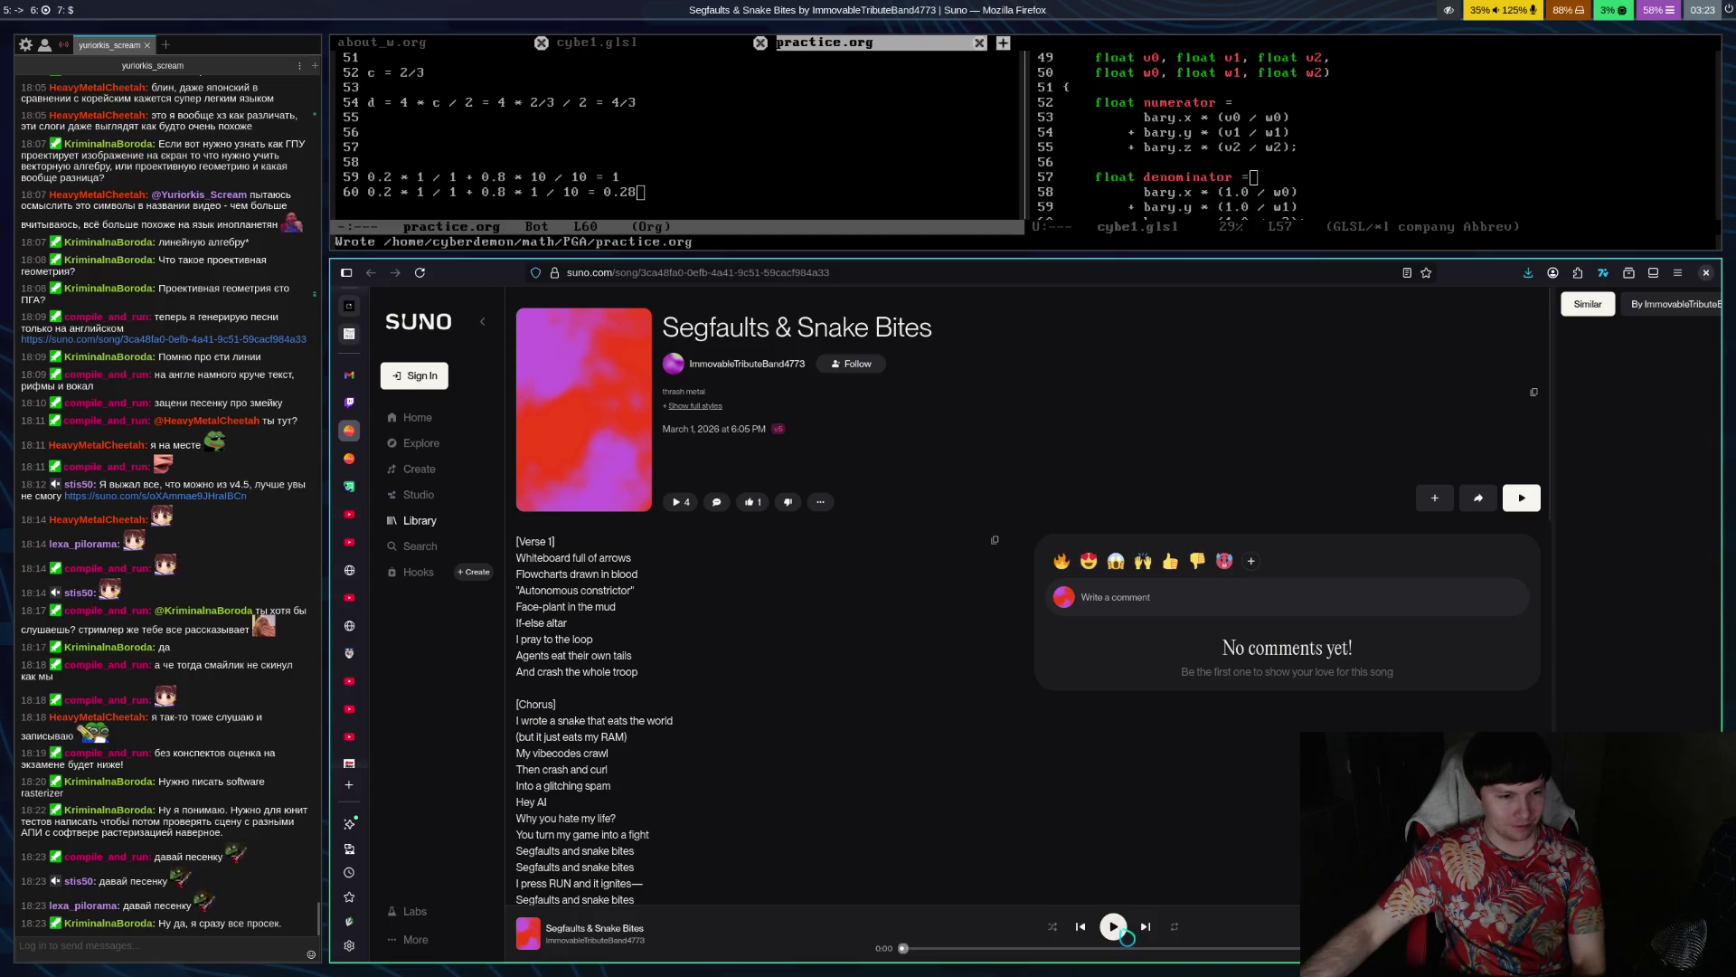
Start playback of 'Segfaults & Snake Bites' on its Suno page
{"action": "left_click", "coordinate": [1123, 929]}
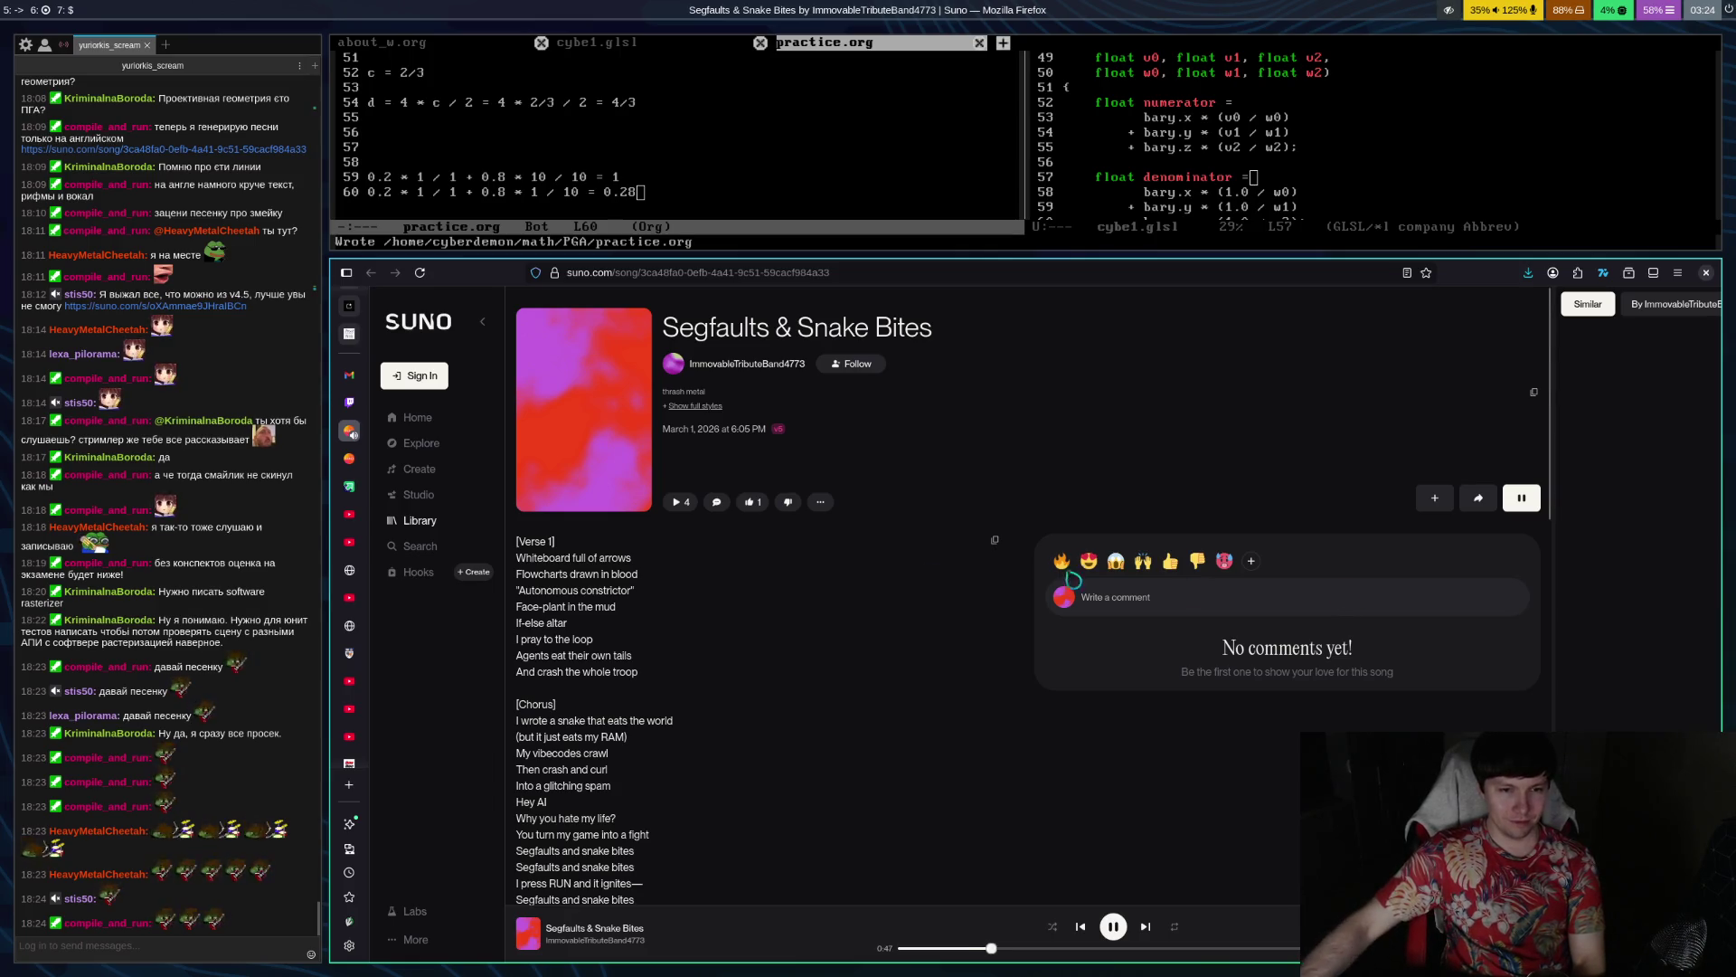
Scroll through the playing song's lyrics, then go back to the Twitch channel page
{"action": "scroll", "coordinate": [899, 715], "scroll_direction": "down", "scroll_amount": 3}
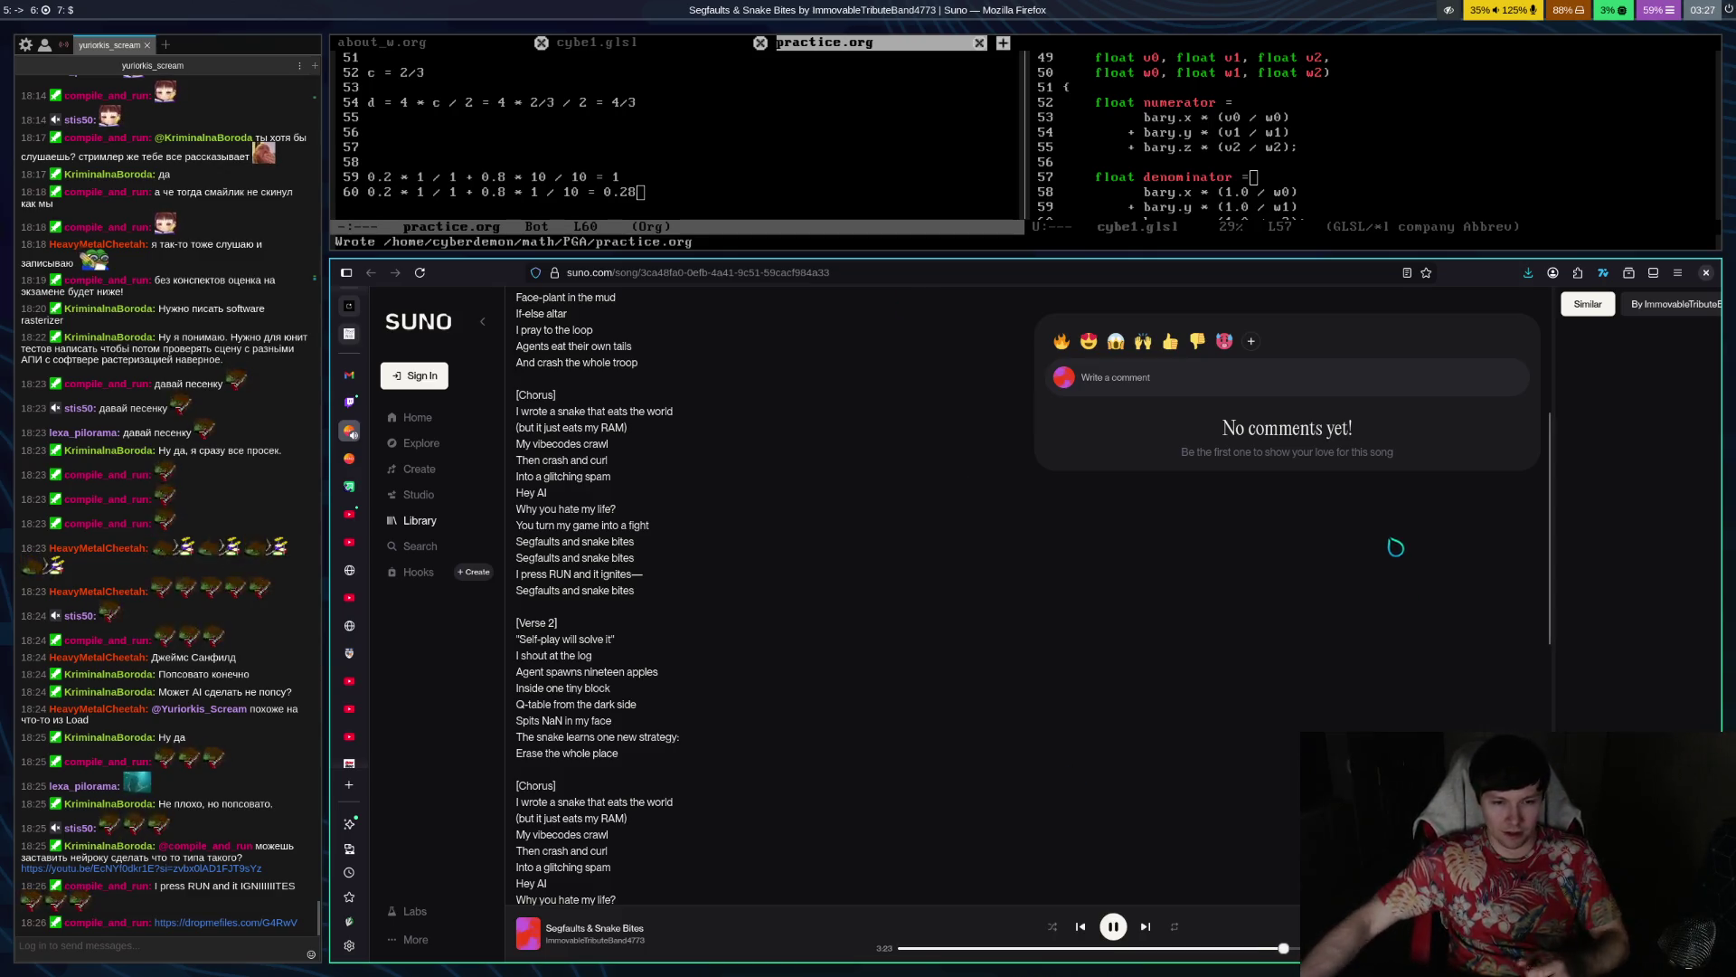
{"action": "left_click", "coordinate": [349, 401]}
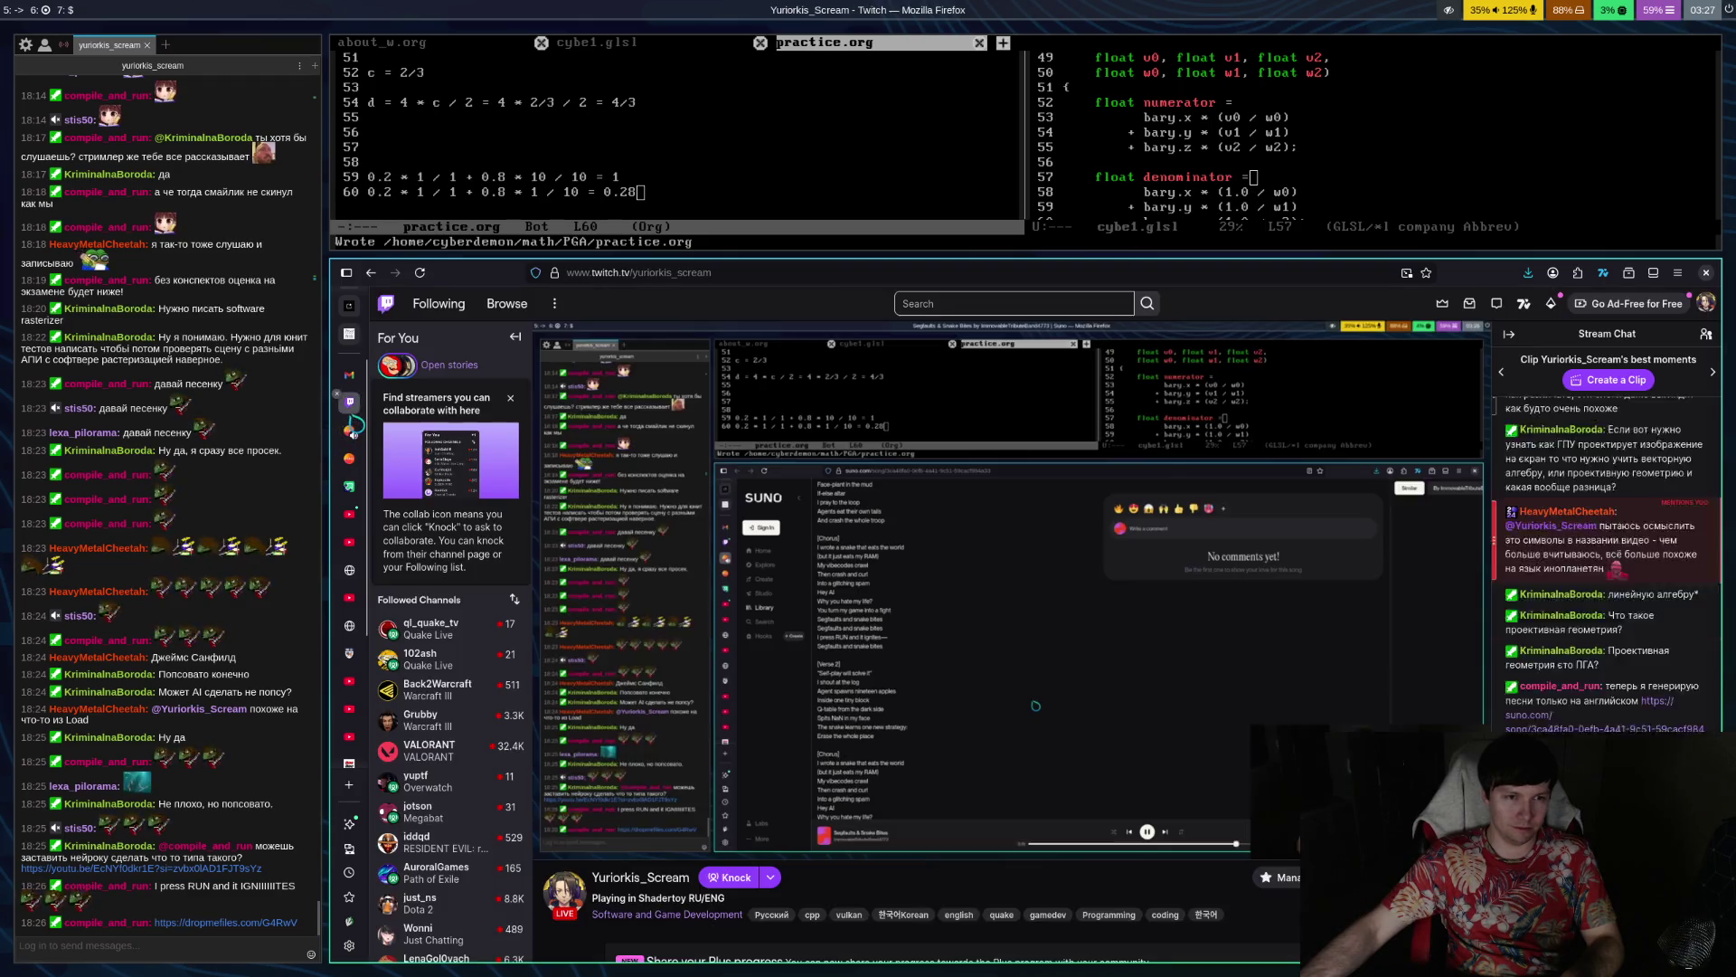
Download 'Segfaults & Snake Bites.mp3' (5.1 MB) from the DropMeFiles link posted in chat
{"action": "left_click", "coordinate": [226, 922]}
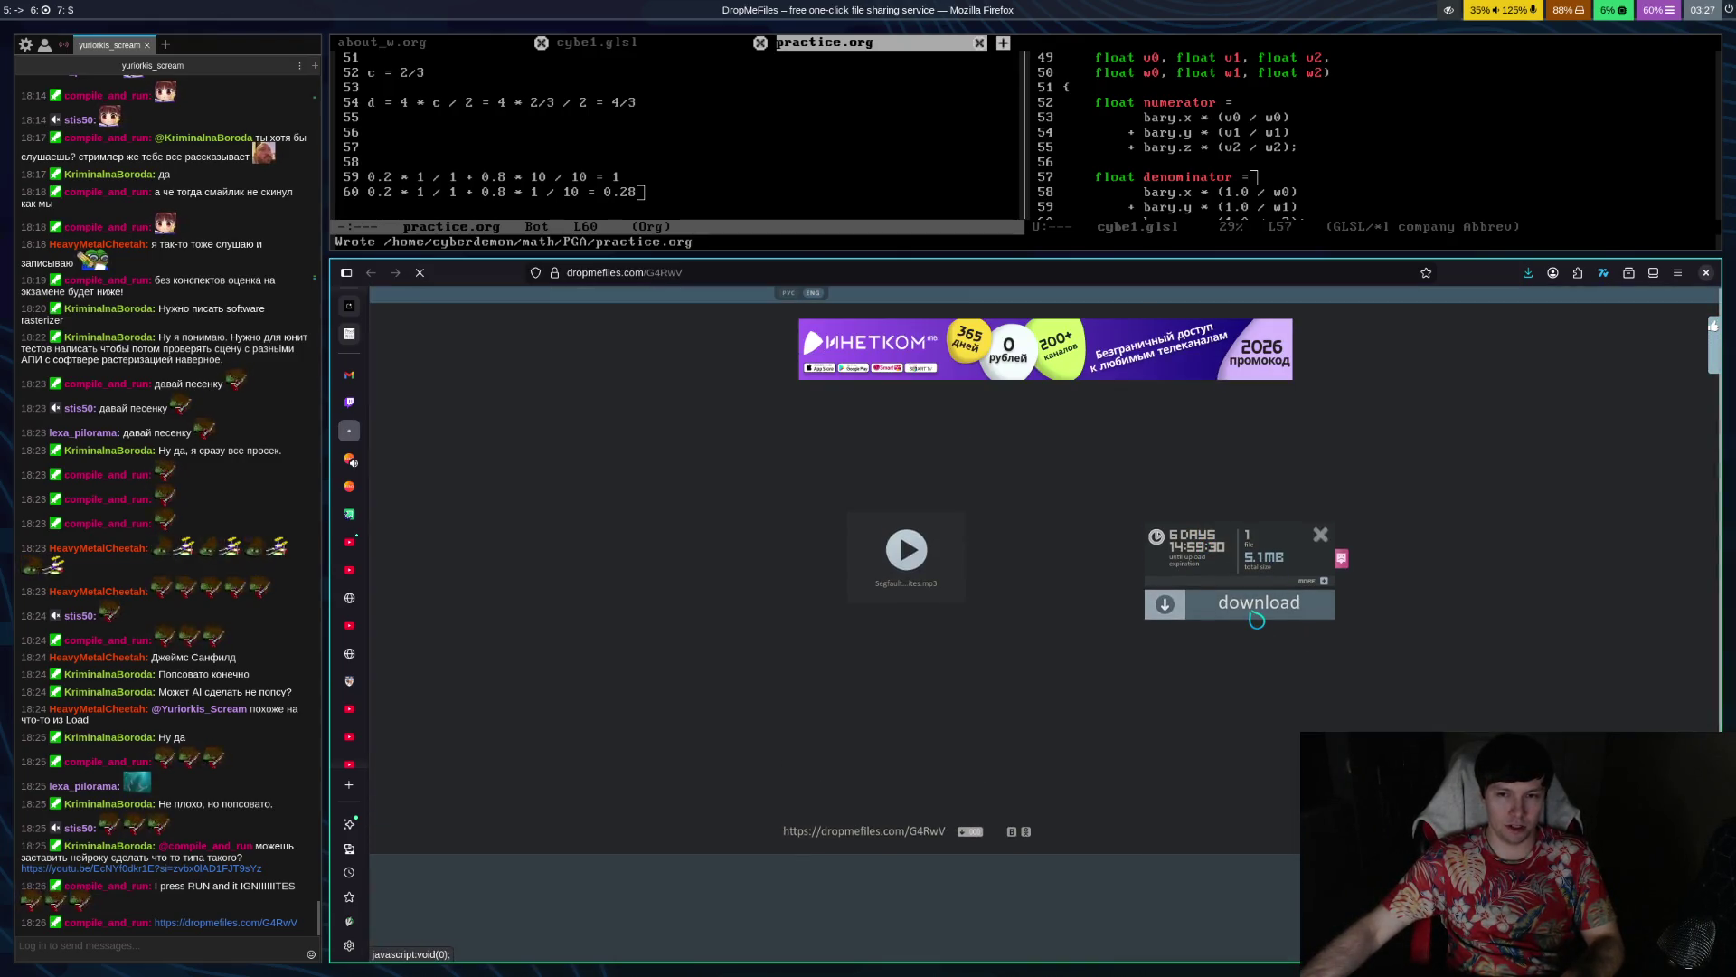
{"action": "left_click", "coordinate": [1256, 619]}
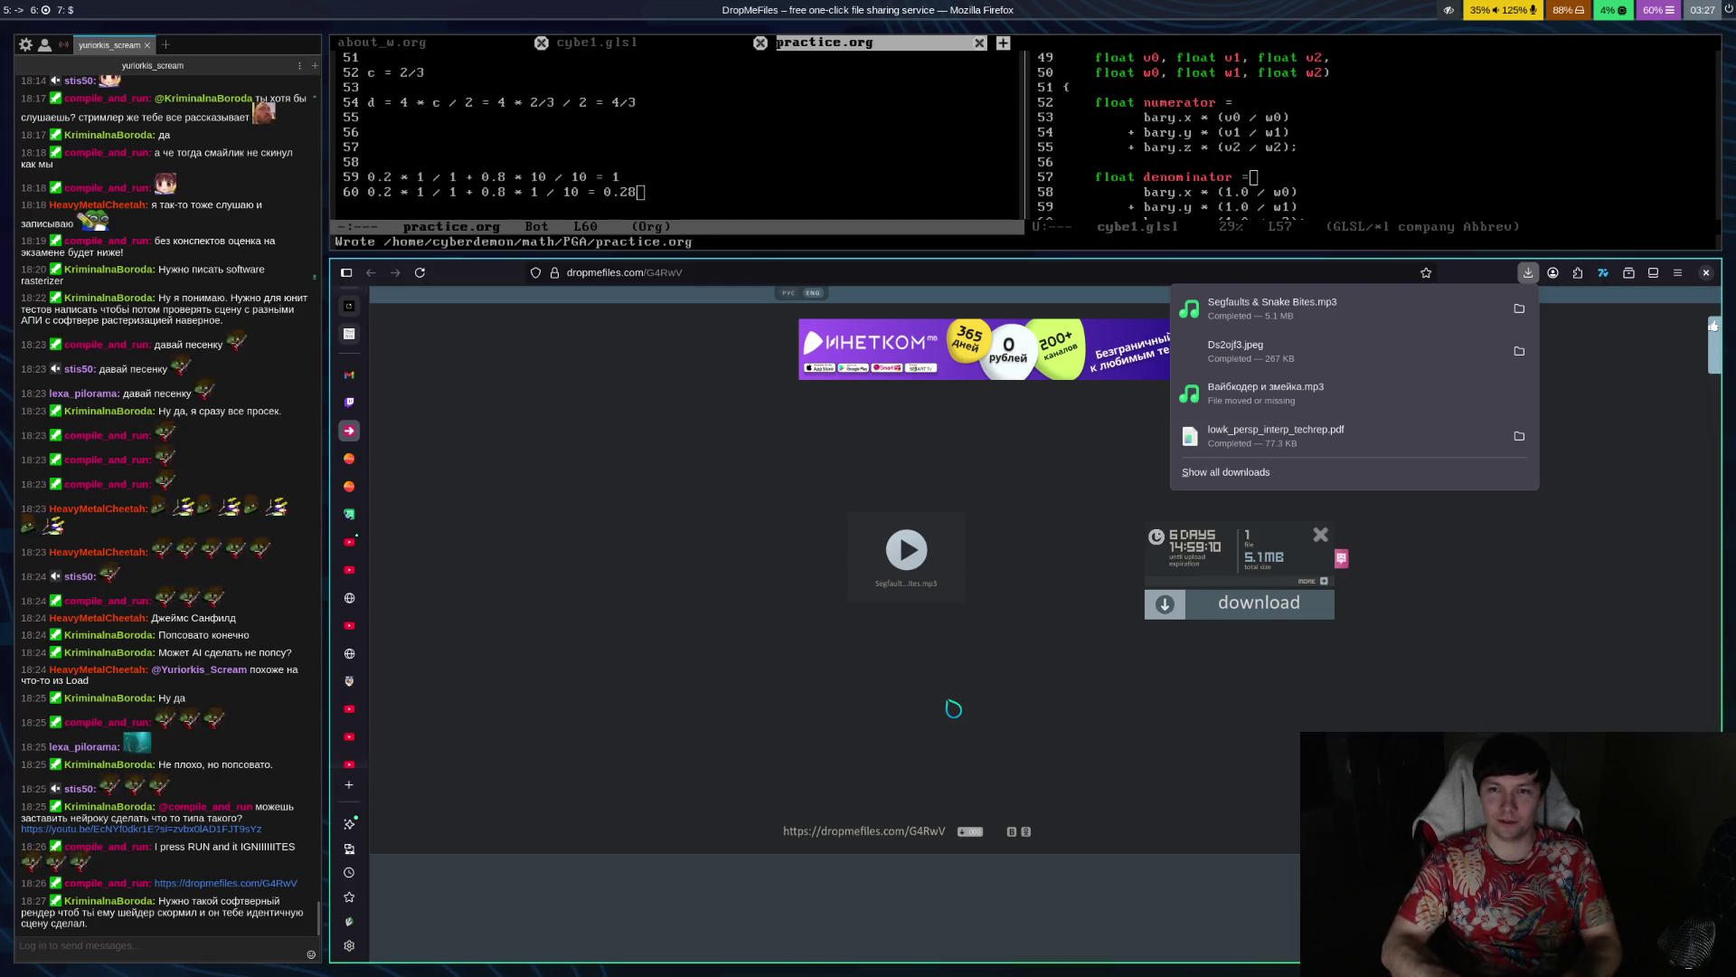
{"action": "key", "text": "super+Return"}
Move the downloaded 'Вайбкодер и змейка.mp3' from Downloads into music/Suno/Zmeika with mv
{"action": "type", "text": "mv "}
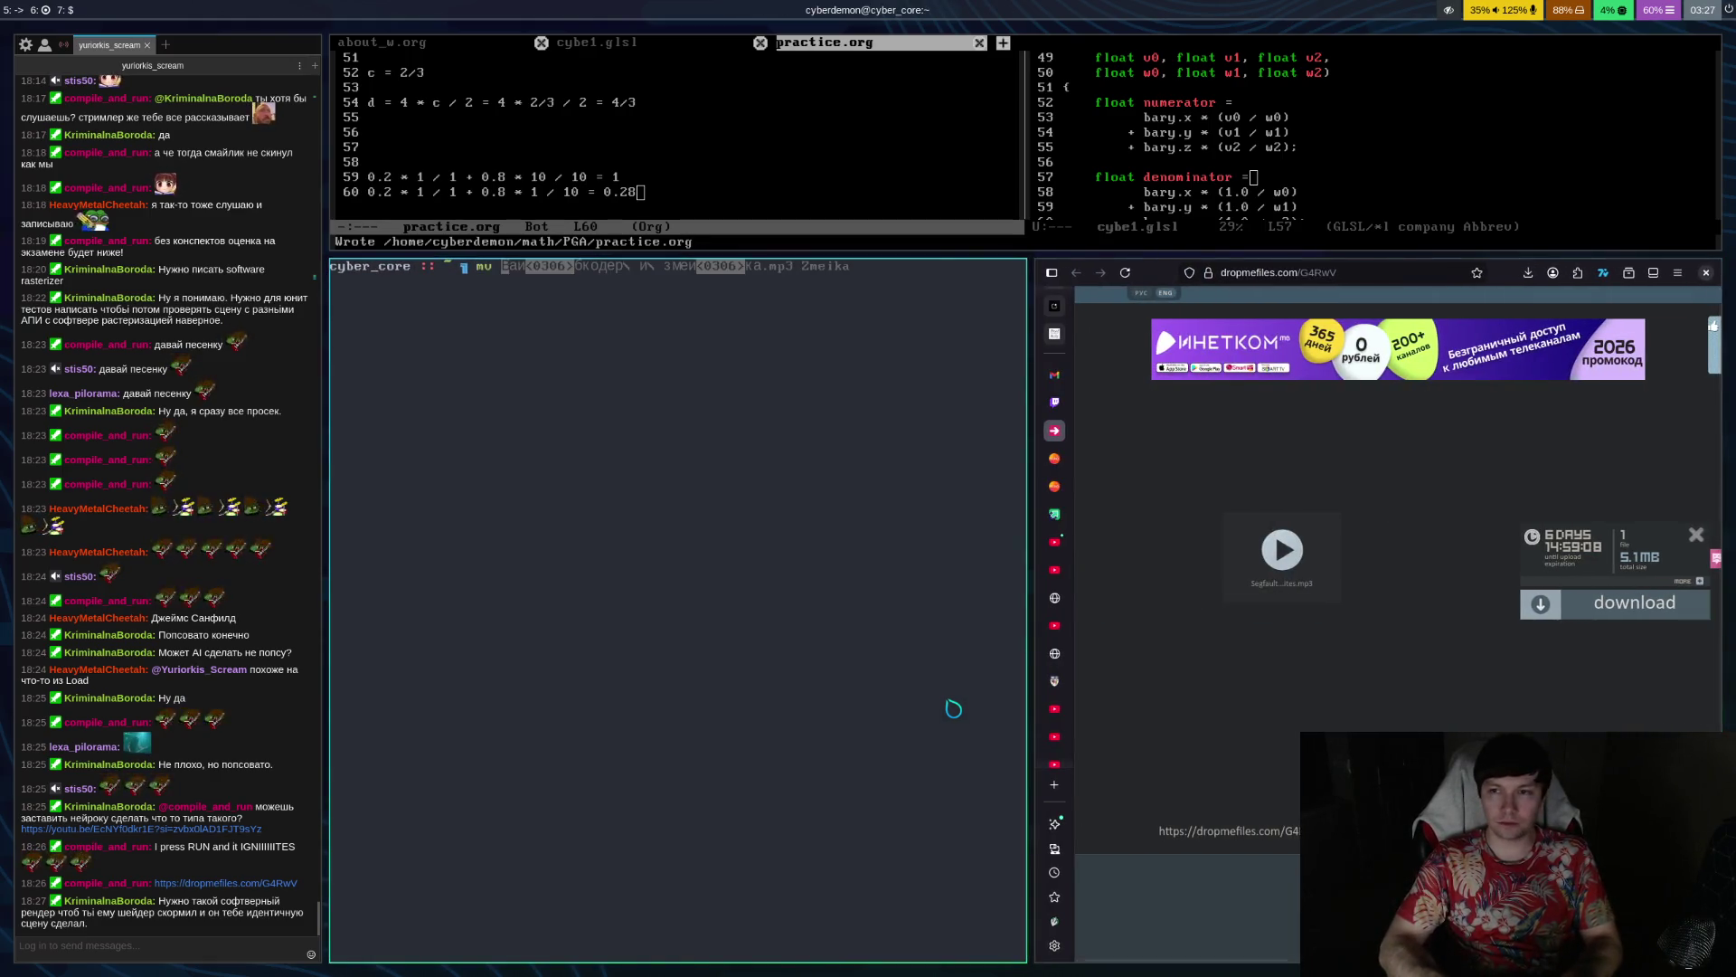
{"action": "type", "text": "Downloads/Вайбкодер\\ и\\ змейка.mp3 music/Suno/S"}
{"action": "key", "text": "Tab"}
{"action": "type", "text": "../mu"}
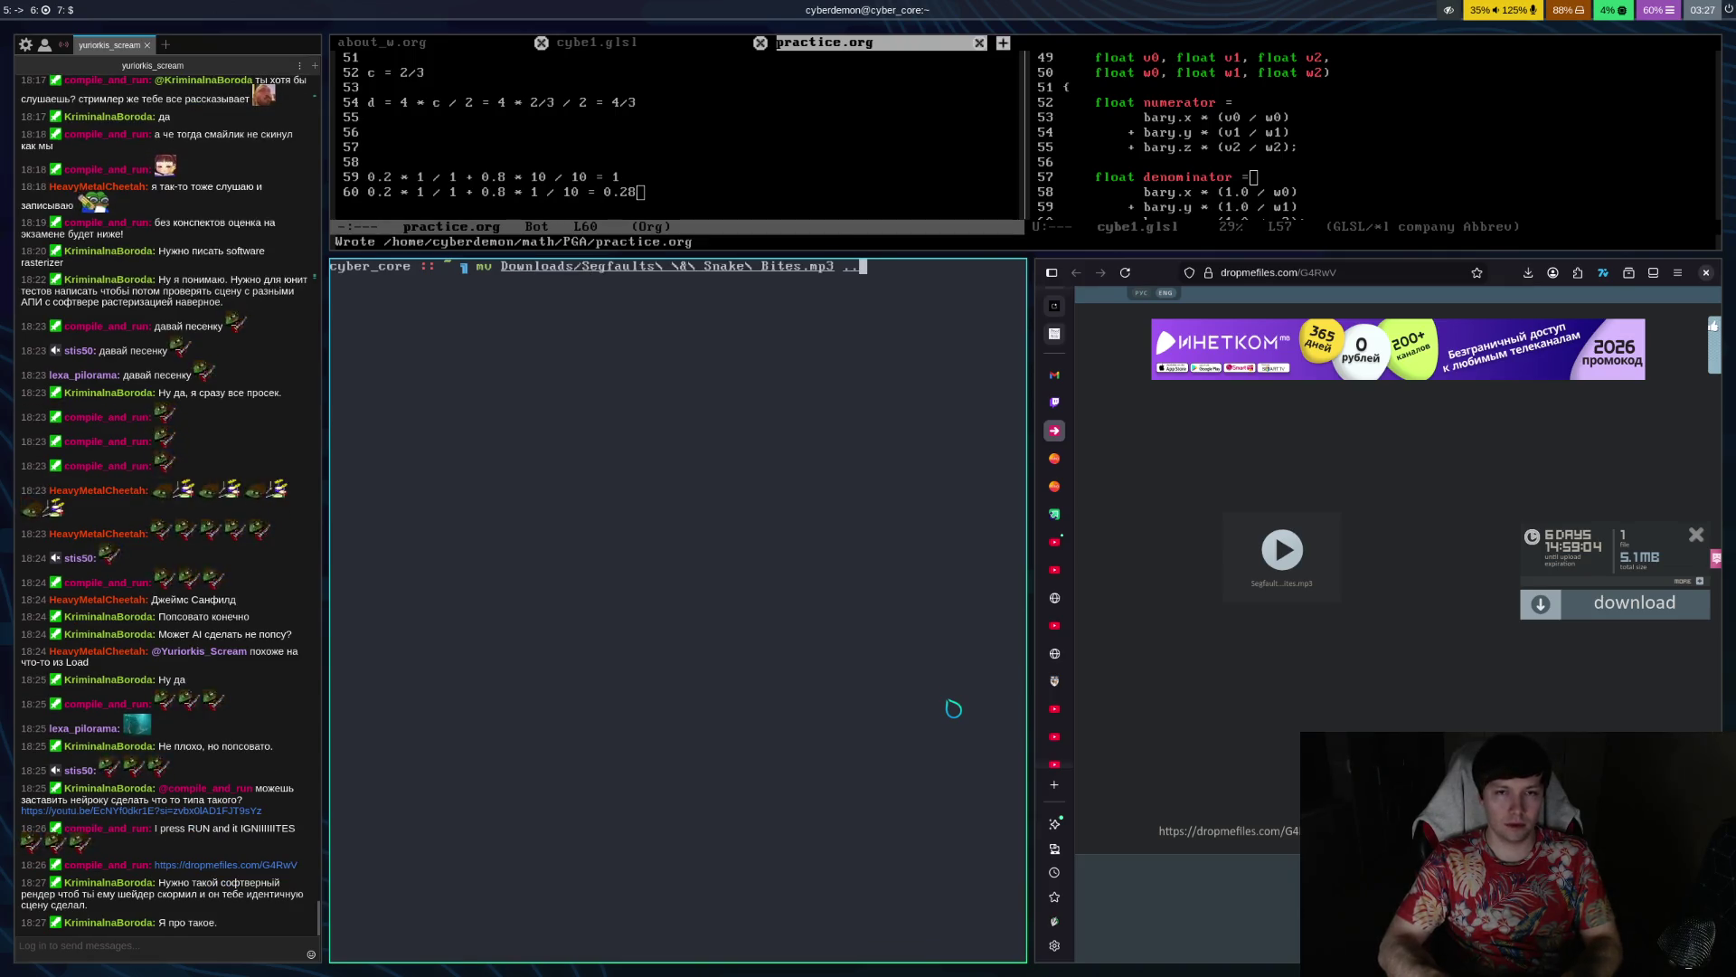
{"action": "key", "text": "BackSpace"}
{"action": "key", "text": "BackSpace"}
{"action": "key", "text": "BackSpace"}
{"action": "type", "text": "music/"}
{"action": "type", "text": "Suno/"}
{"action": "type", "text": "sna"}
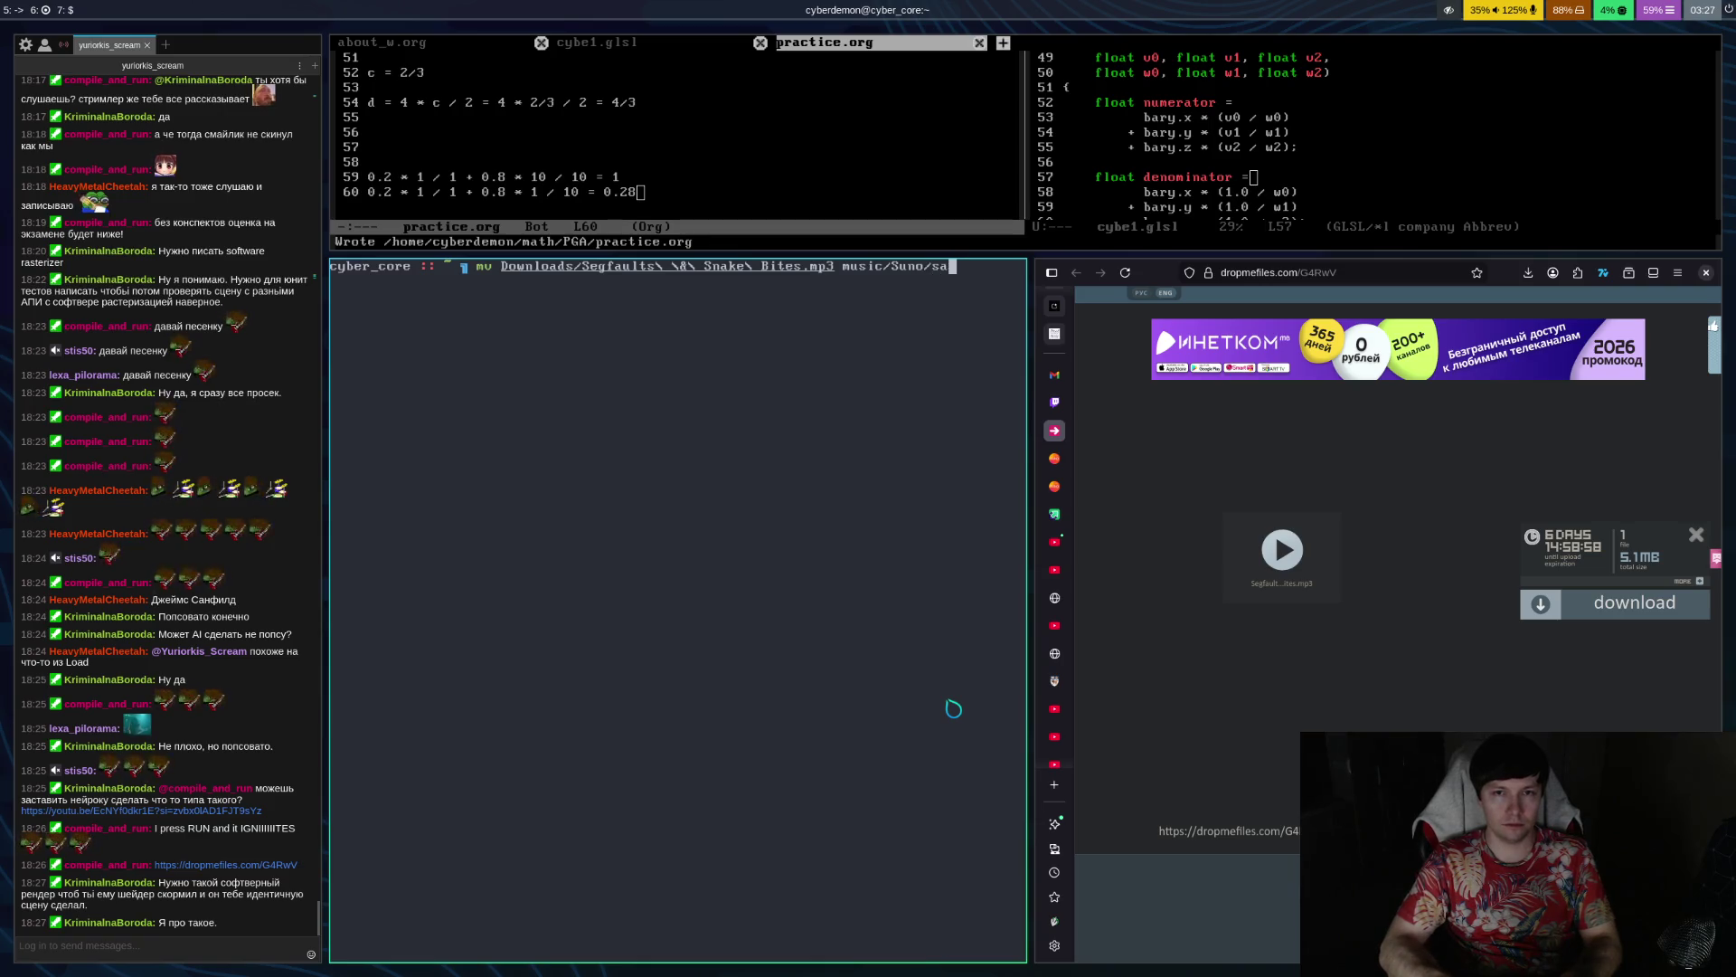
{"action": "key", "text": "BackSpace"}
{"action": "key", "text": "BackSpace"}
{"action": "key", "text": "BackSpace"}
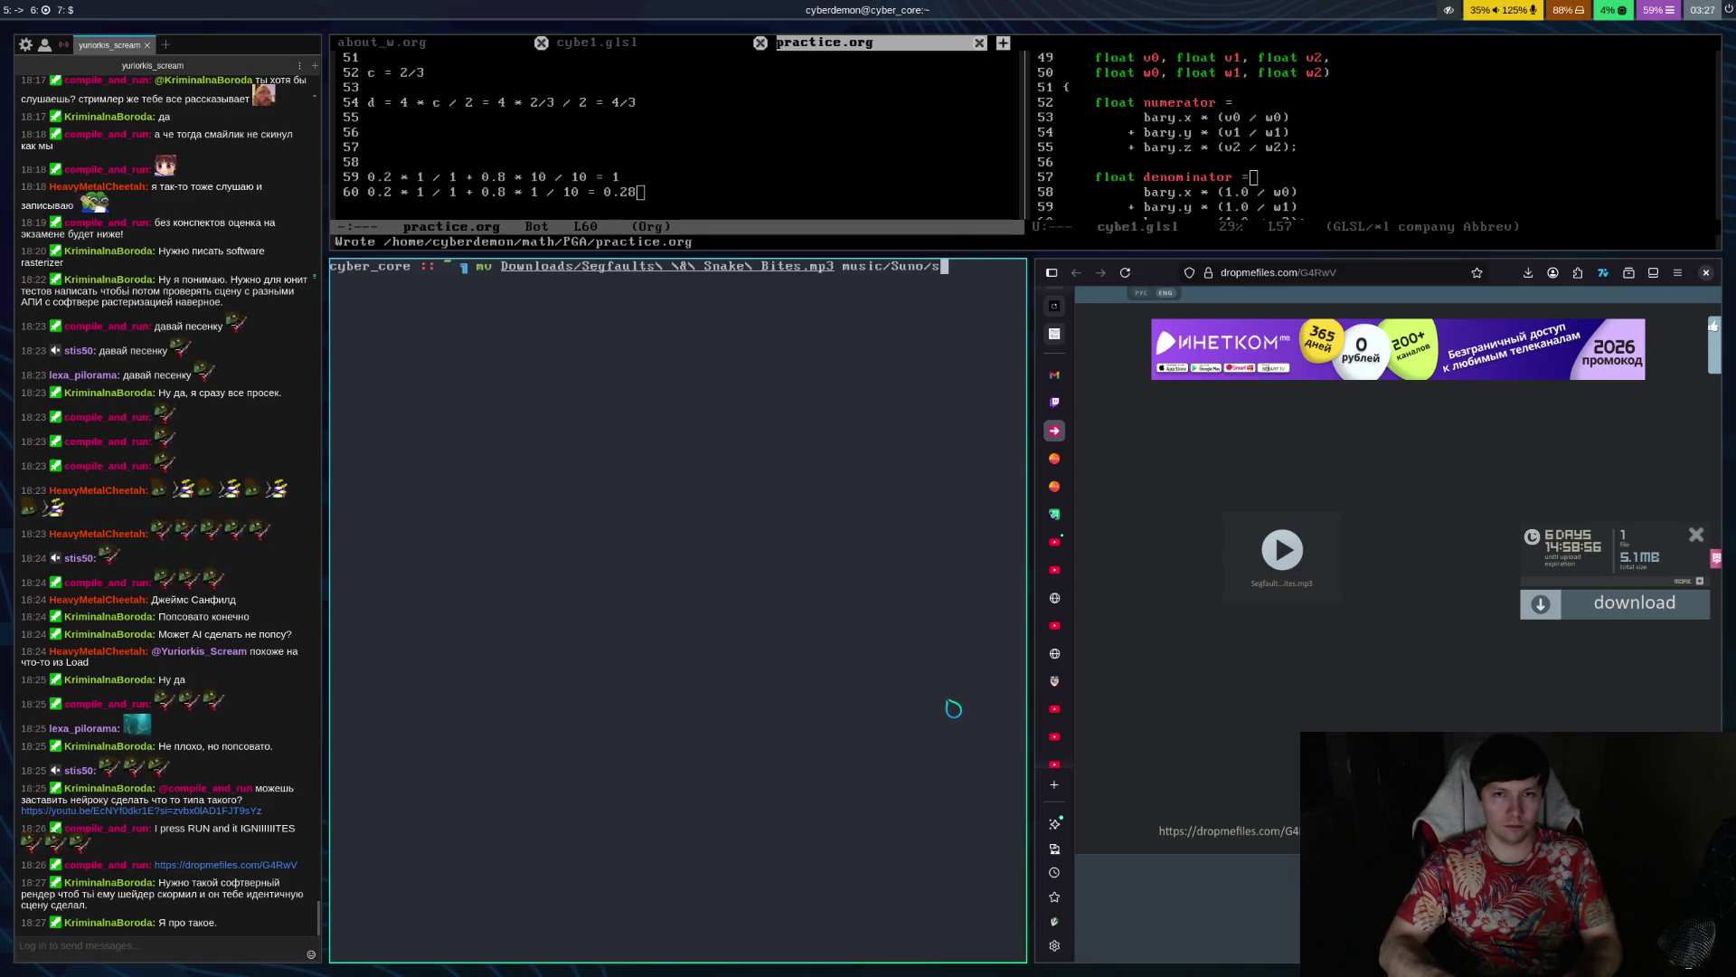
{"action": "key", "text": "Tab"}
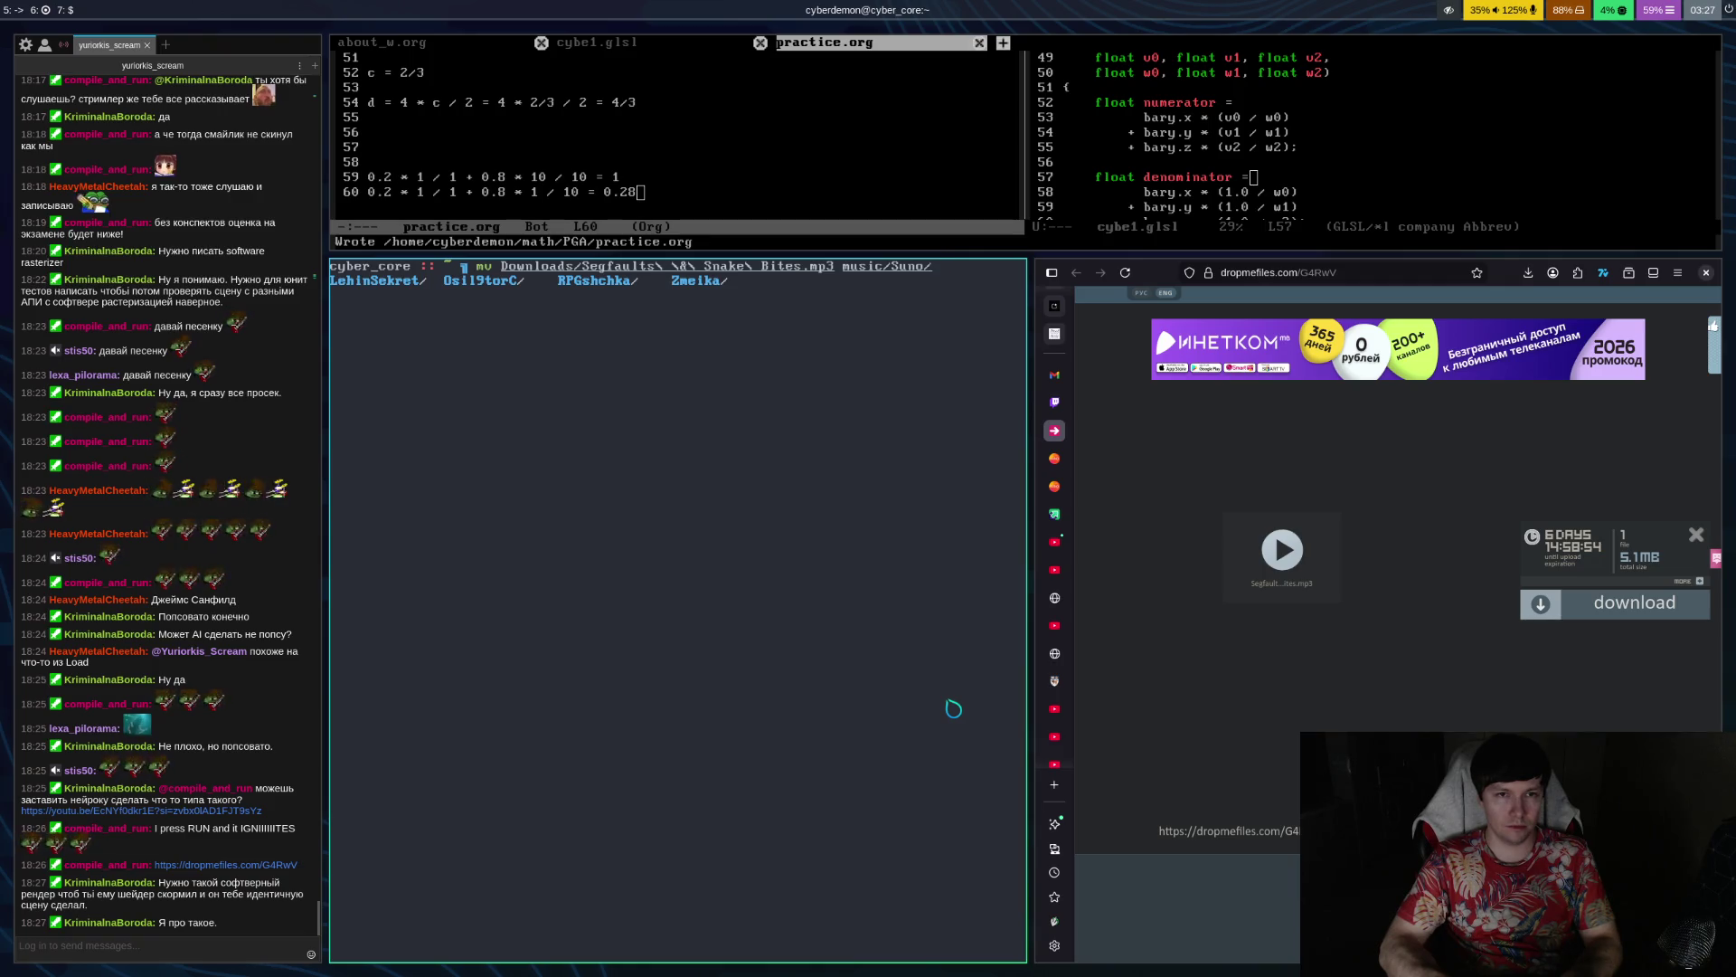
{"action": "type", "text": "z"}
{"action": "key", "text": "Tab"}
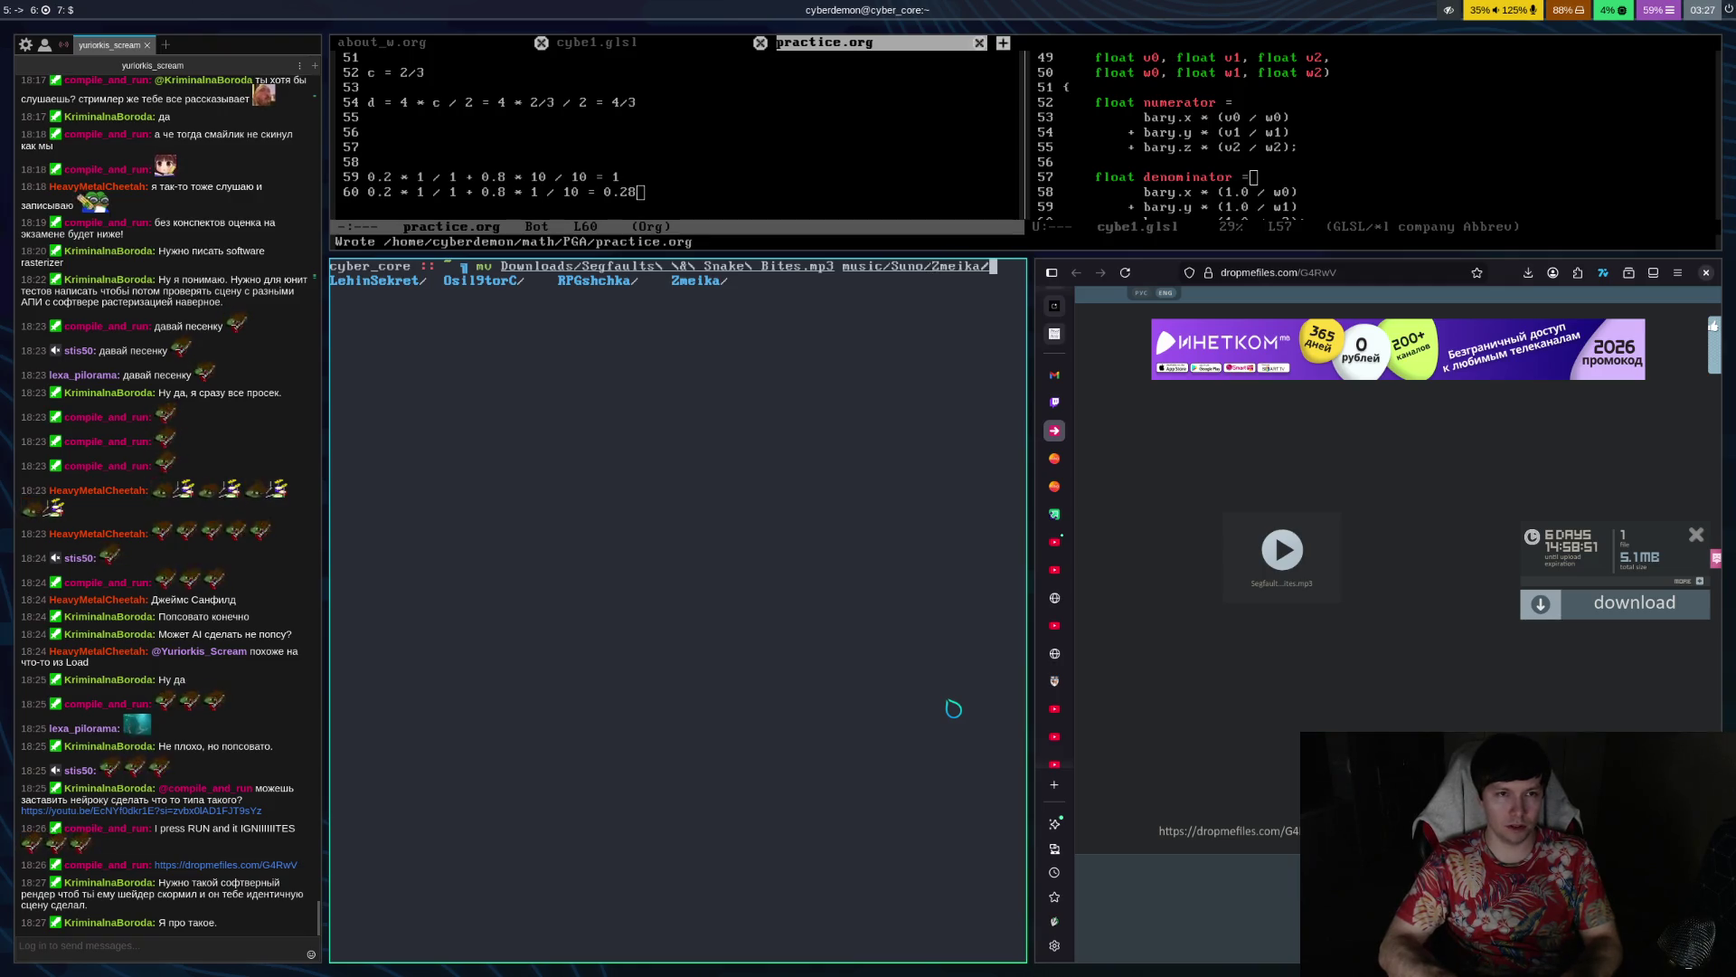
{"action": "key", "text": "Return"}
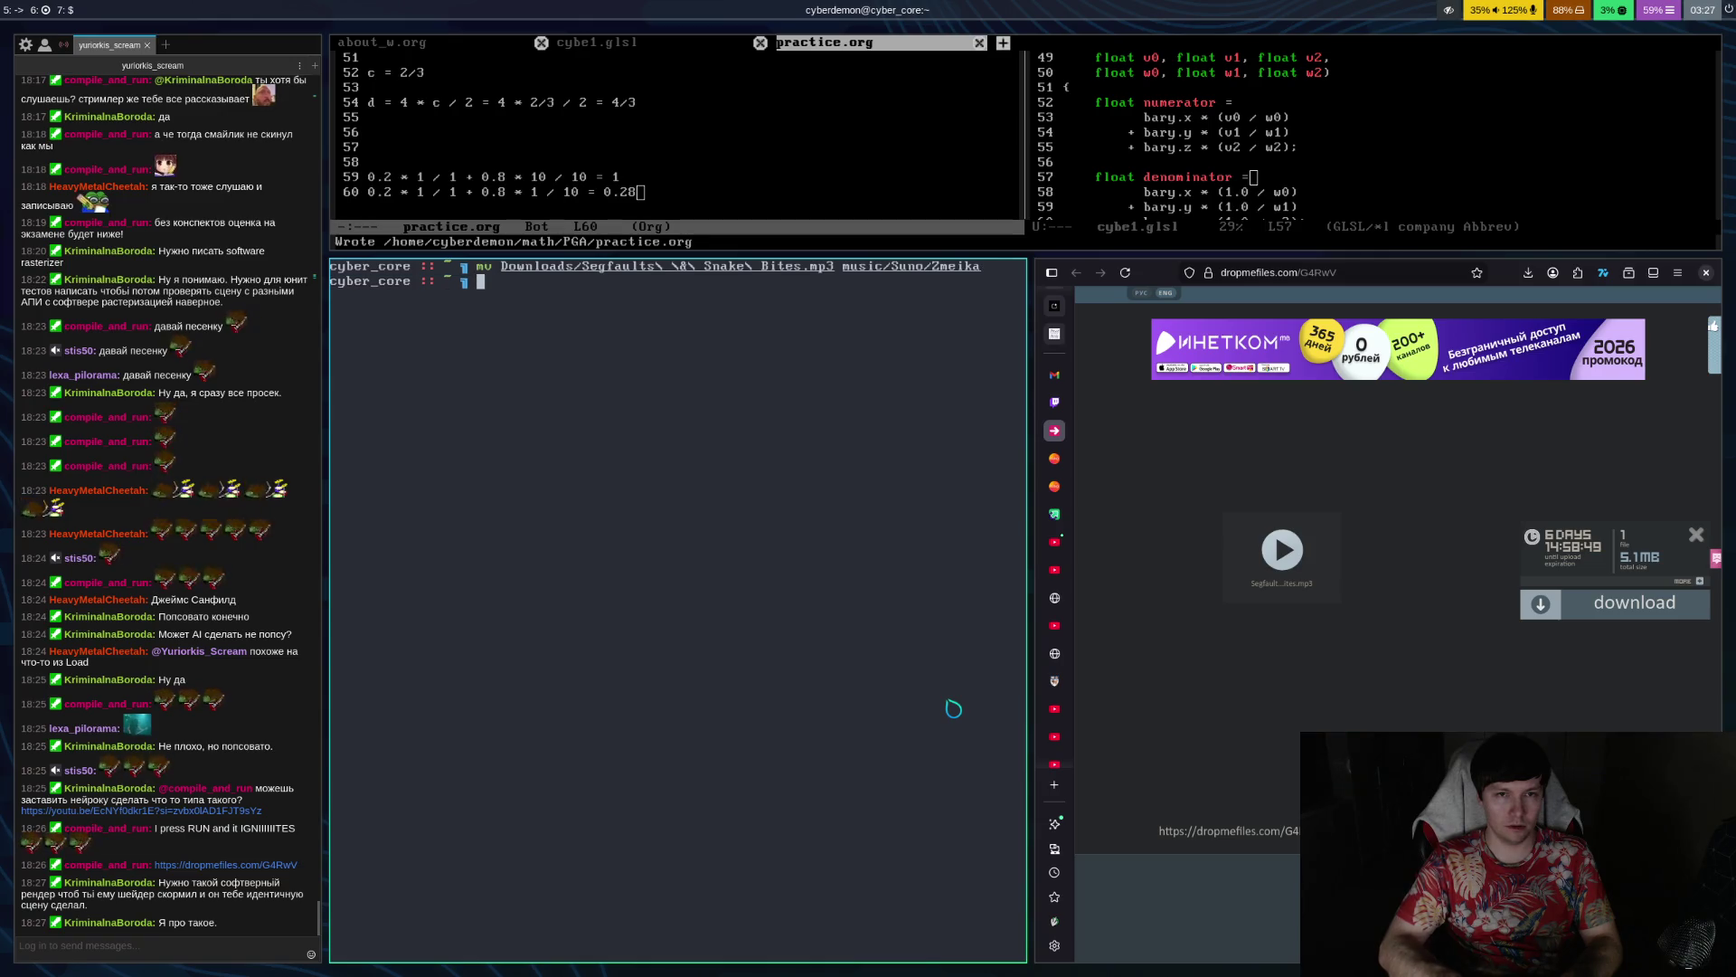
Change into music/Suno/Zmeika and list its two mp3 files
{"action": "type", "text": "cd music/s"}
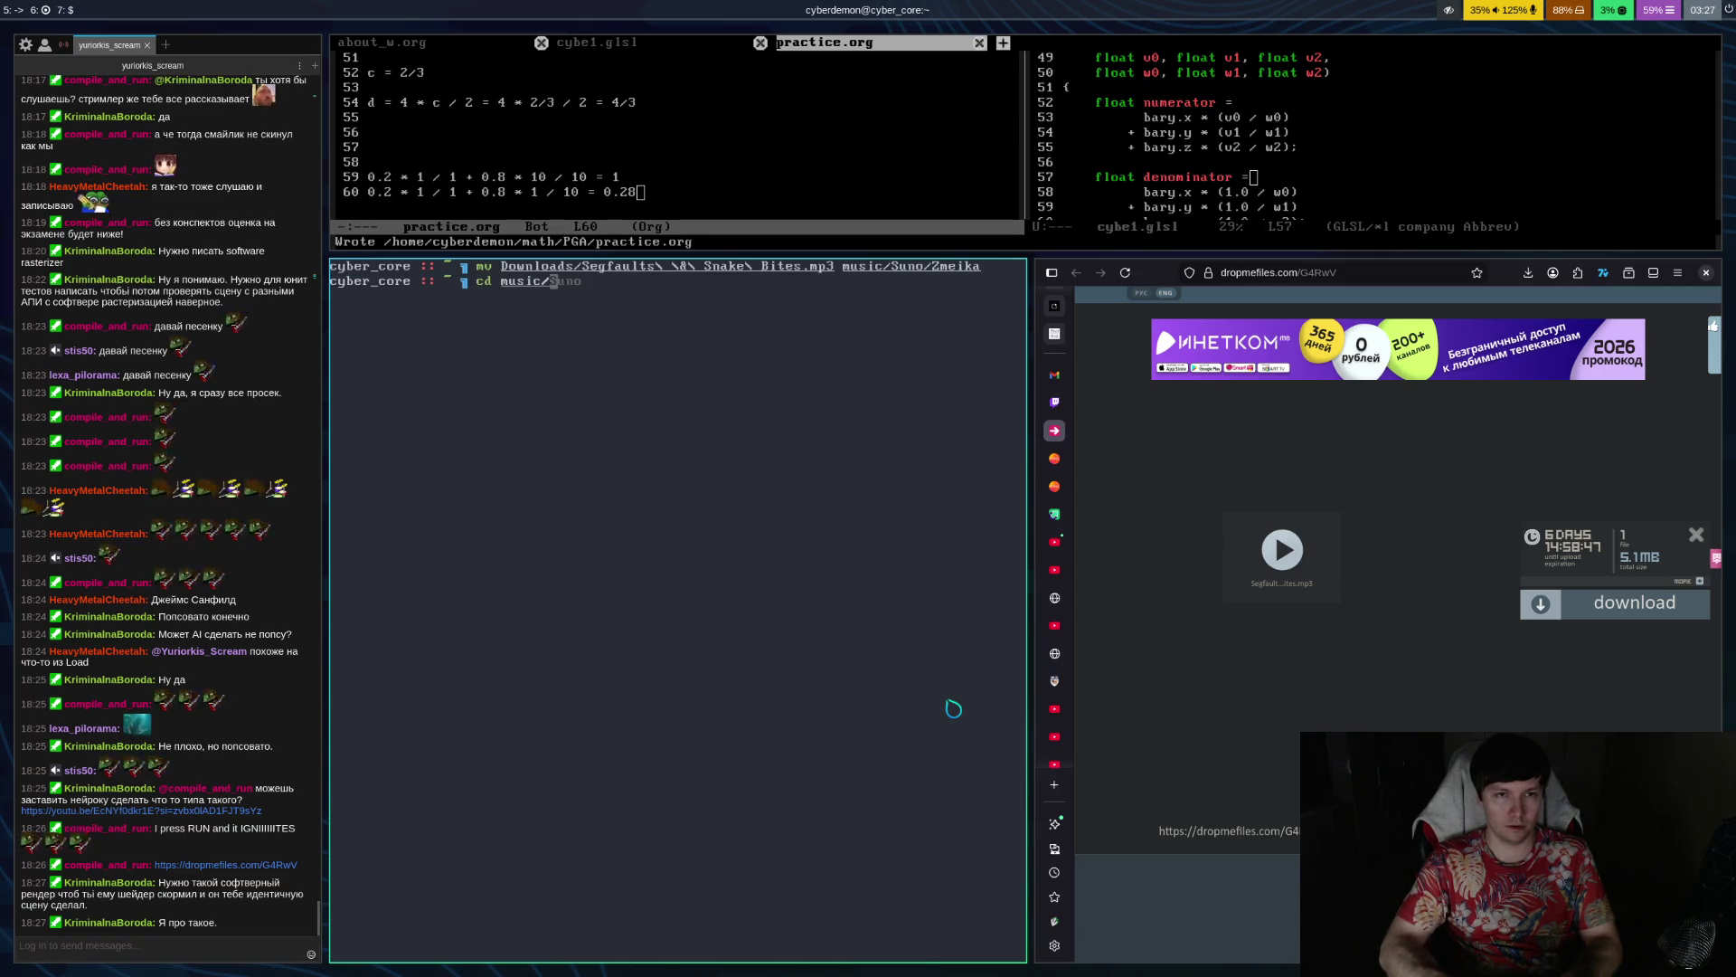
{"action": "key", "text": "Tab"}
{"action": "key", "text": "Tab"}
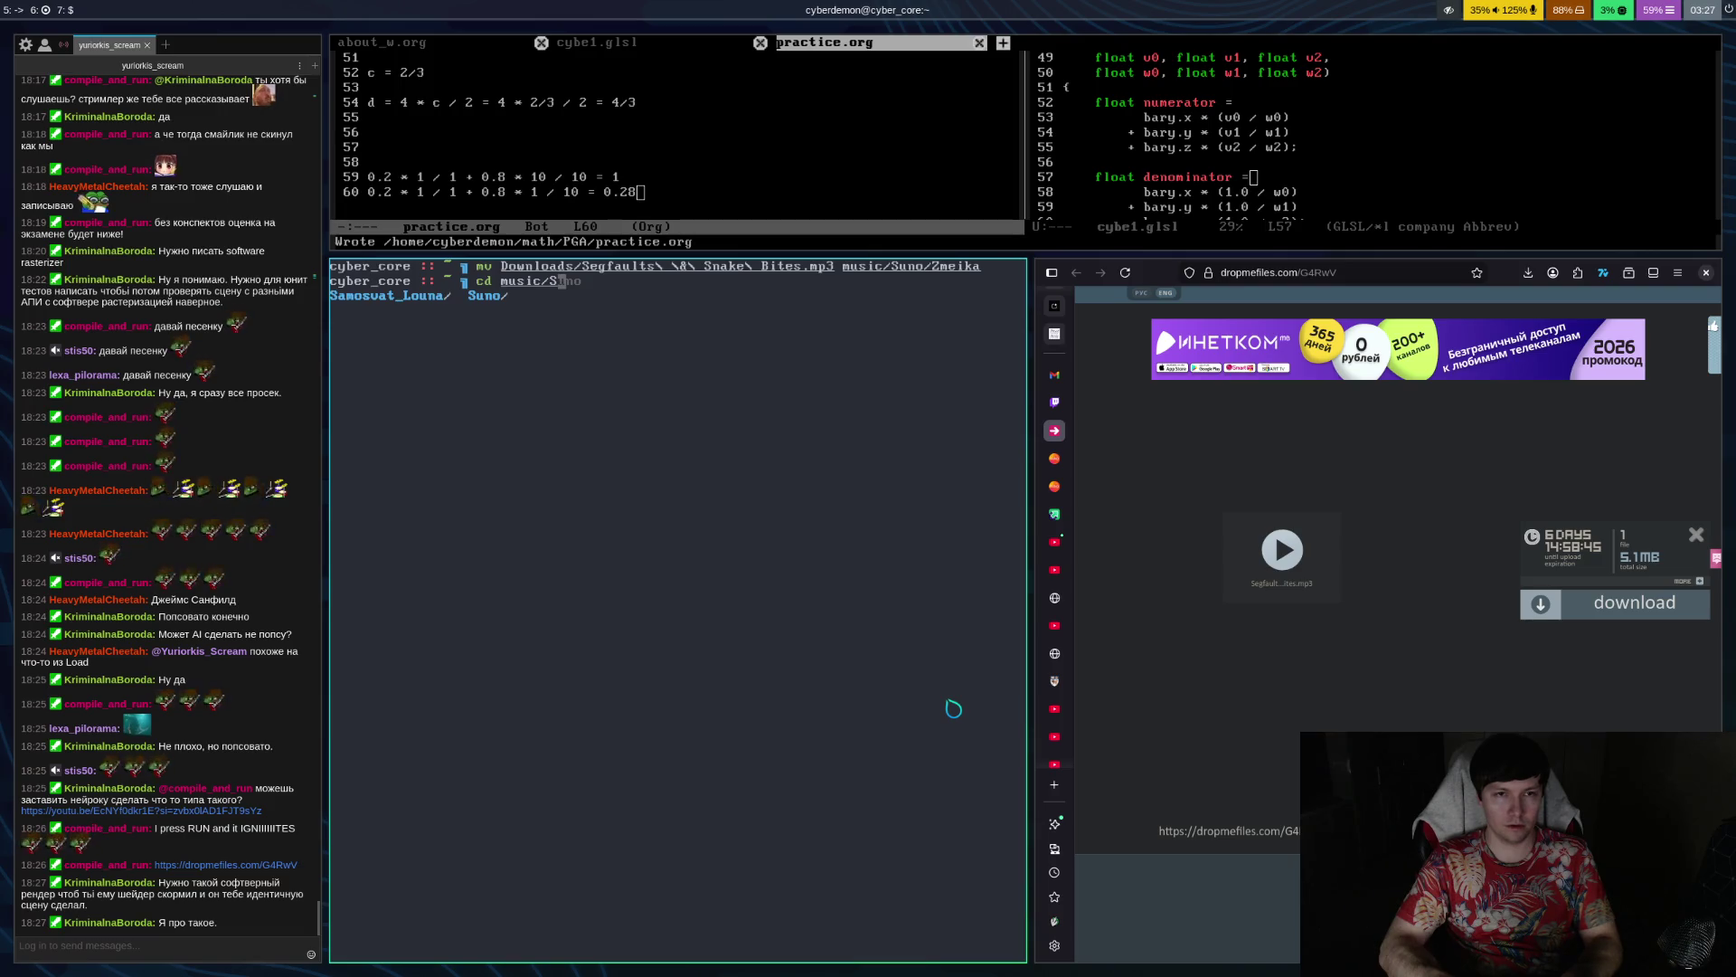
{"action": "type", "text": "Z"}
{"action": "key", "text": "Tab"}
{"action": "key", "text": "Return"}
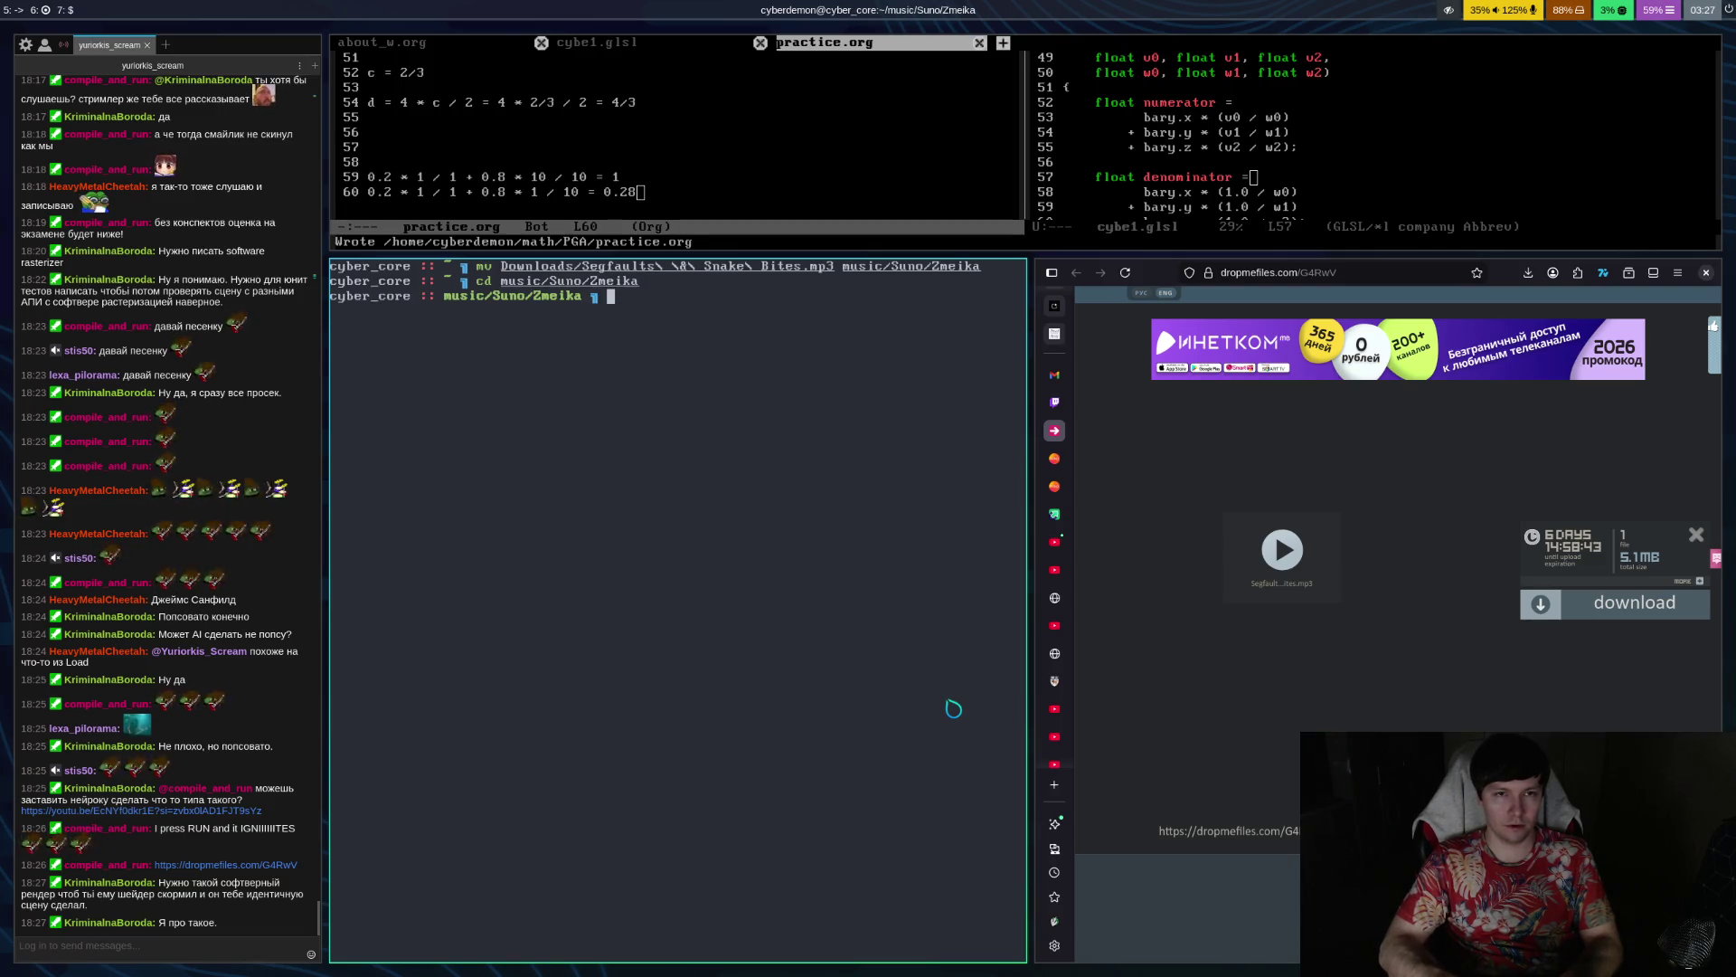
{"action": "type", "text": "ls"}
{"action": "key", "text": "Return"}
Play 'Segfaults & Snake Bites.mp3' with mpv
{"action": "type", "text": "mp"}
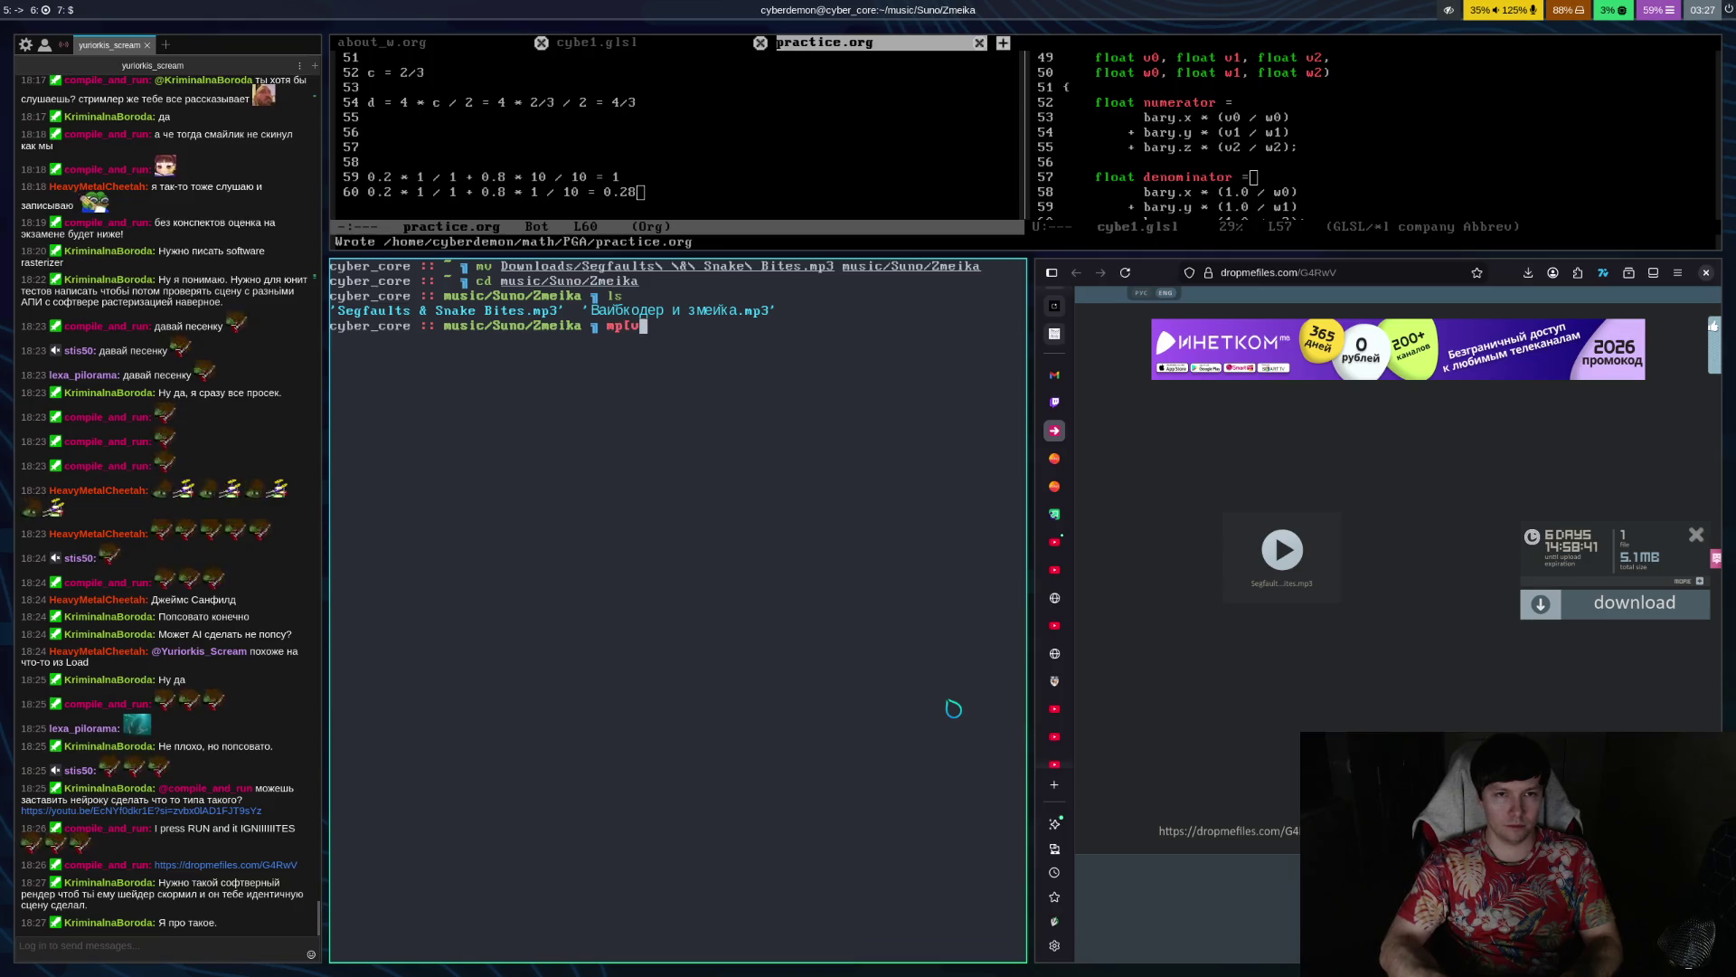
{"action": "type", "text": "v S"}
{"action": "key", "text": "Tab"}
{"action": "key", "text": "Return"}
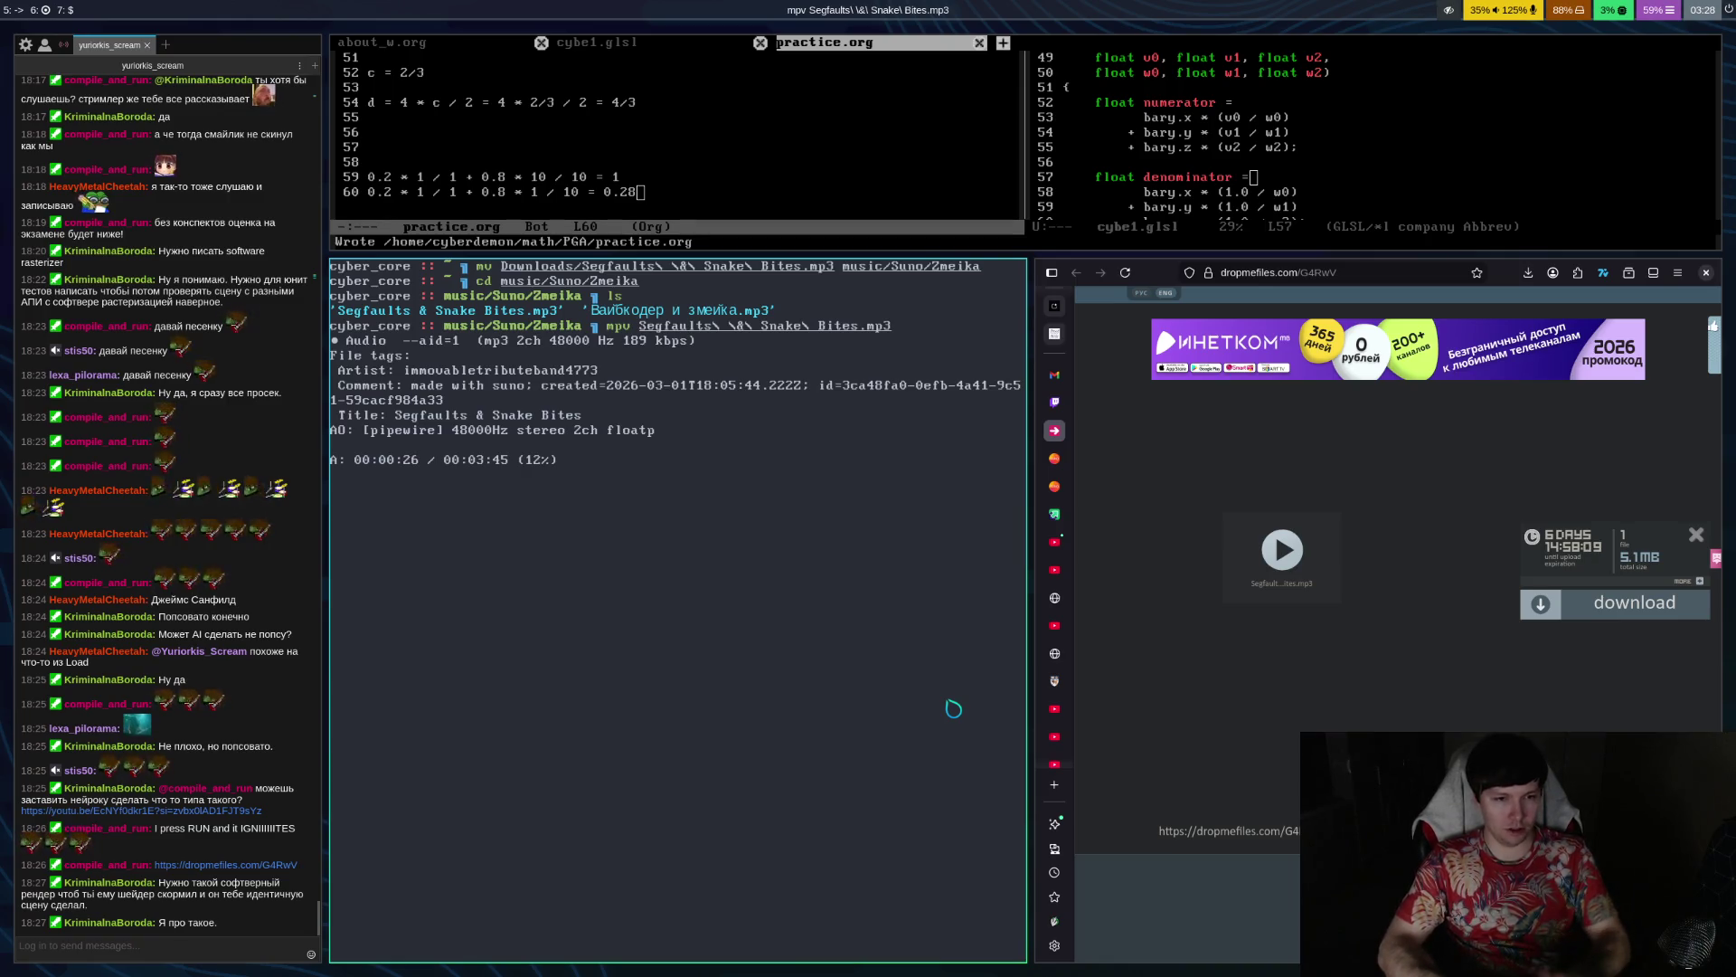
Quit mpv after about 27 seconds of playback, back at the Zmeika shell prompt
{"action": "key", "text": "q"}
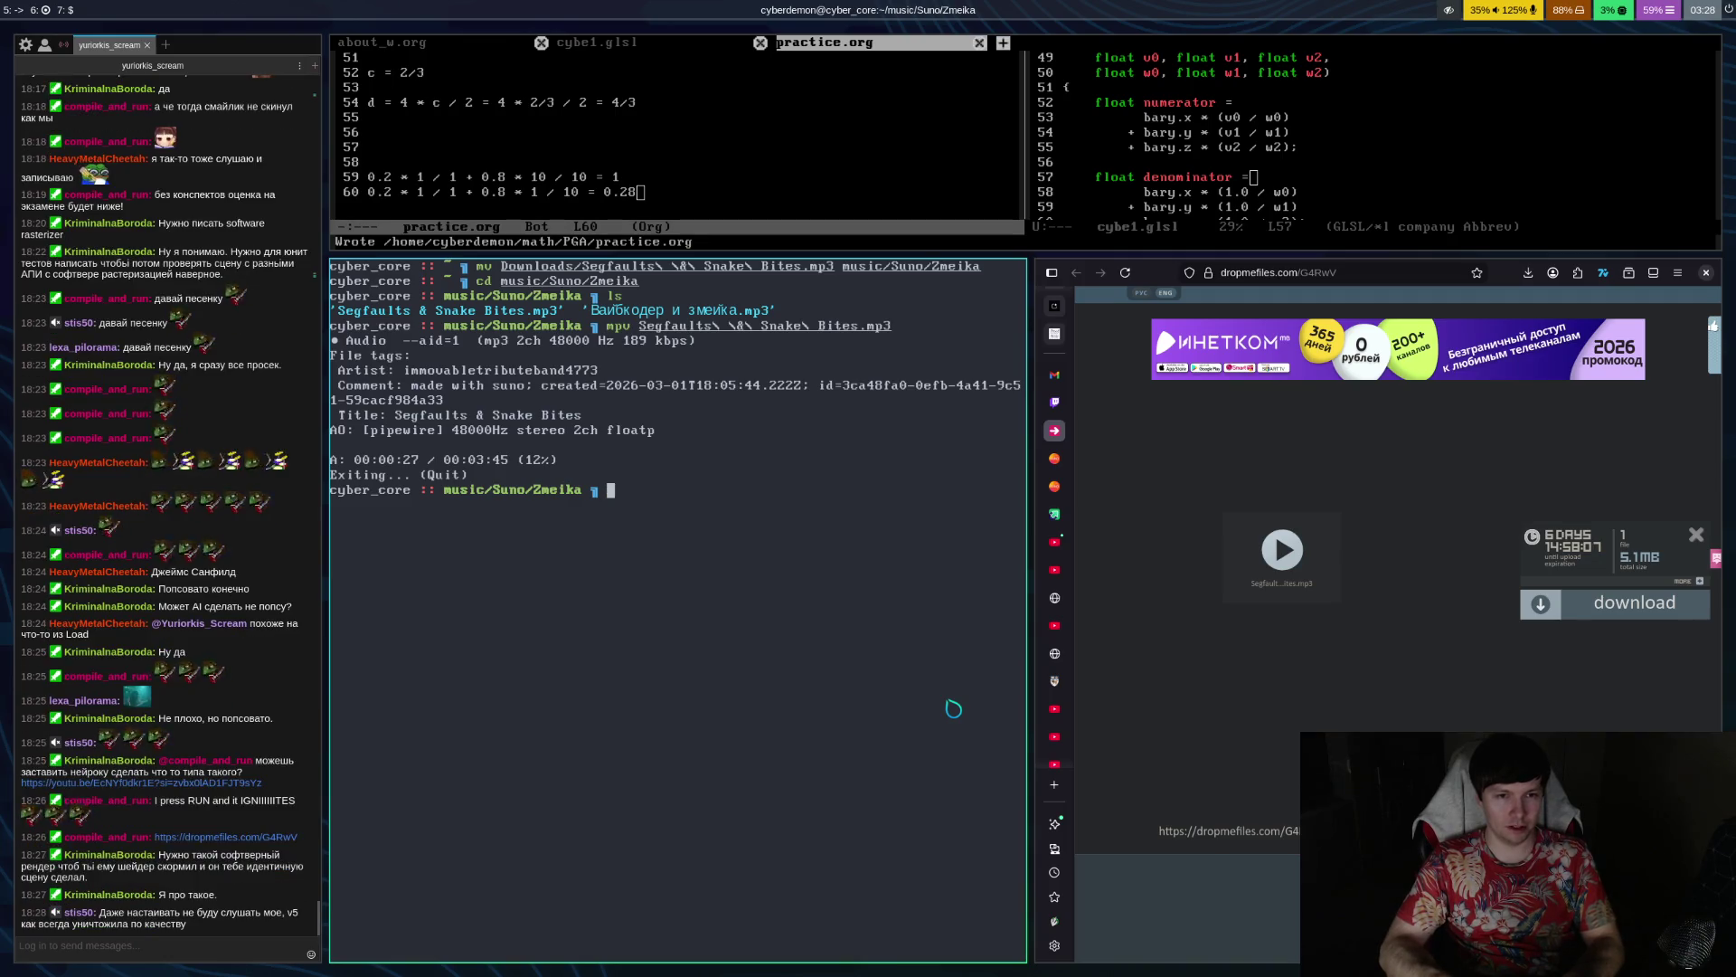
Close the terminal and bring Firefox back to the streamer's Twitch channel tab
{"action": "key", "text": "ctrl+d"}
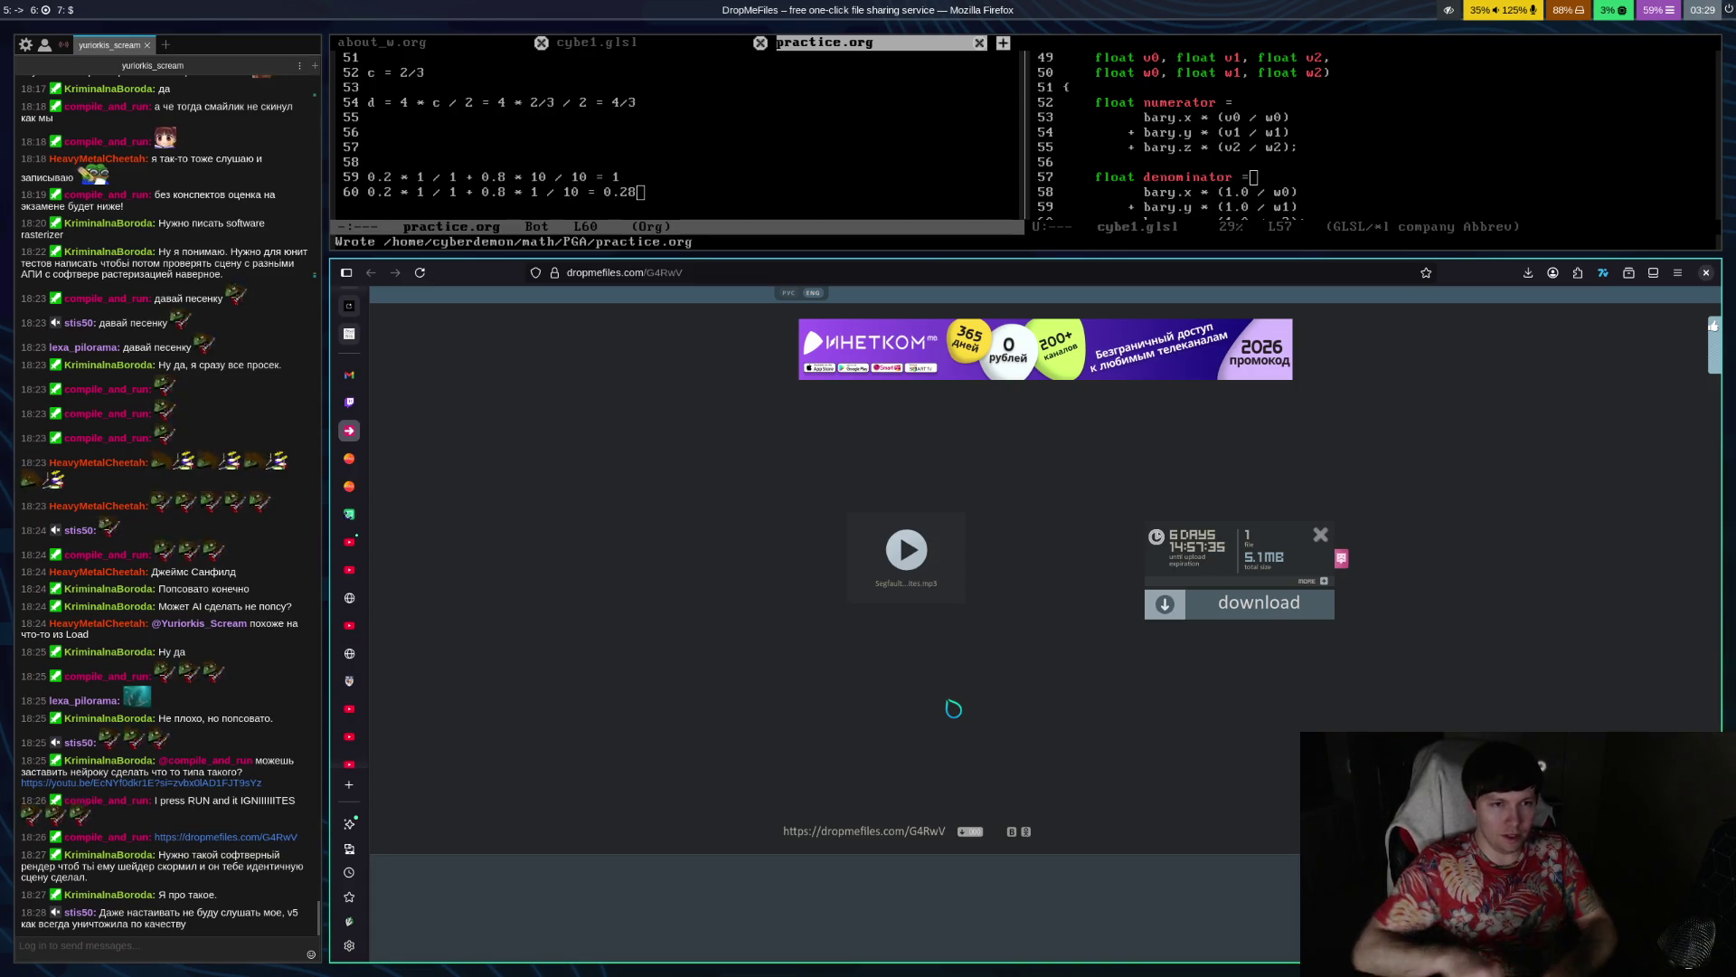
{"action": "key", "text": "ctrl+Page_Up"}
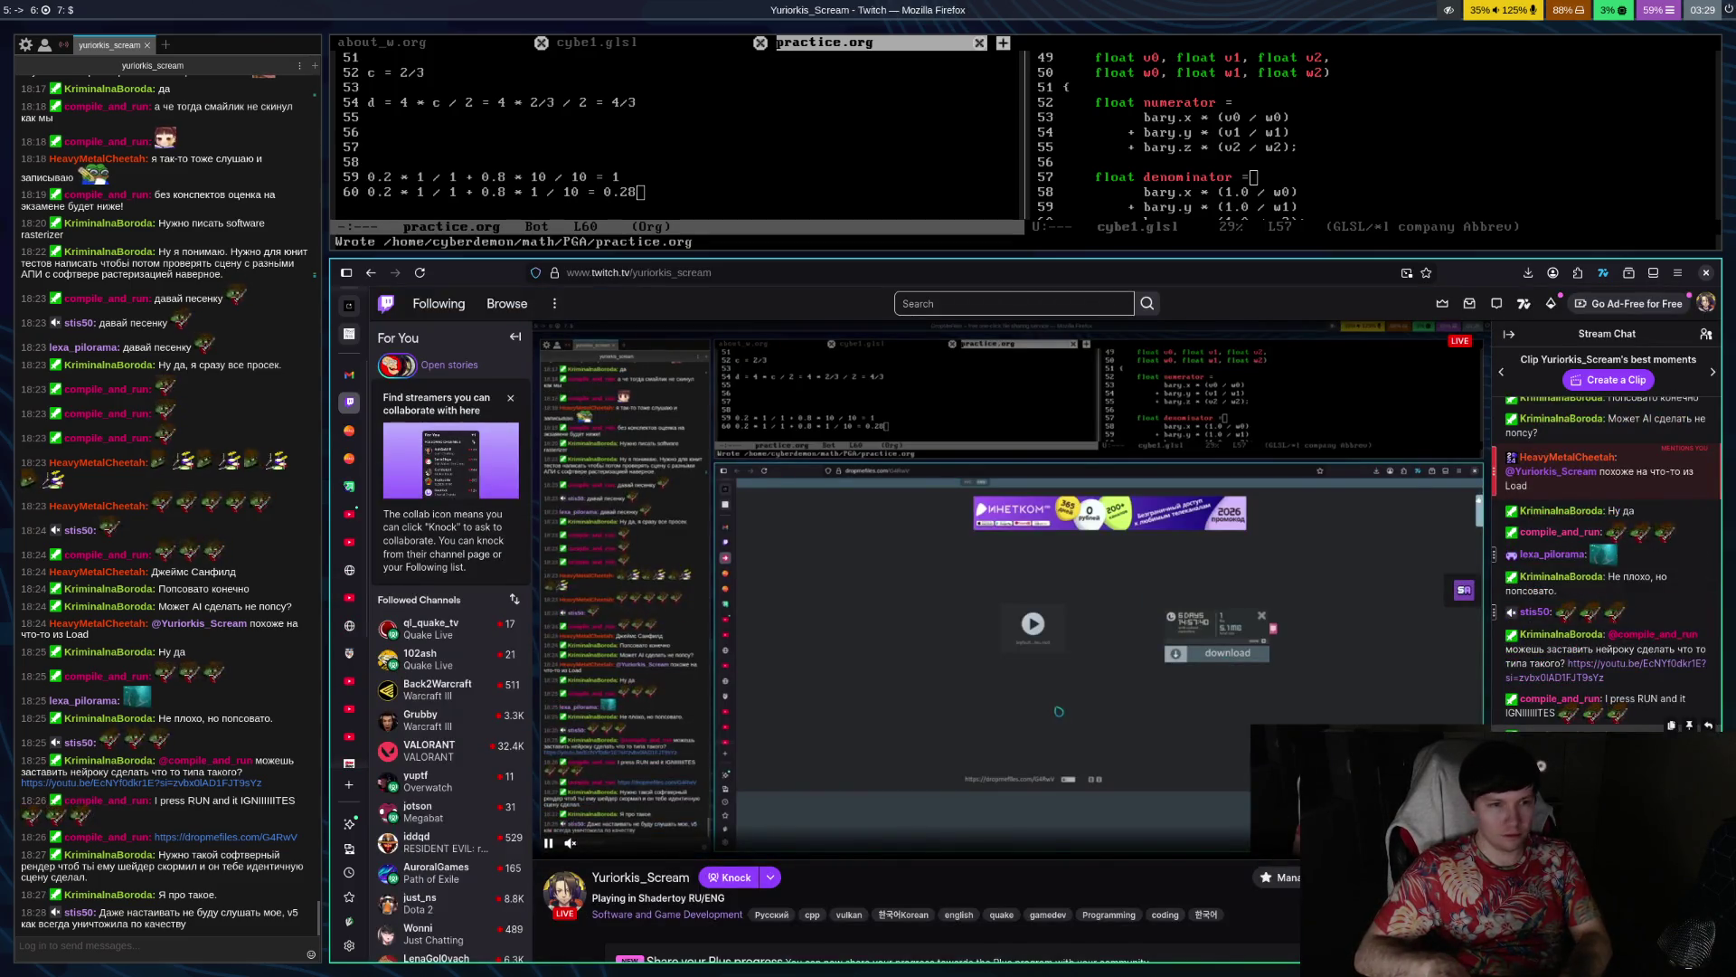
Check Google AI Studio, then return to Twitch and open the new Suno link from chat
{"action": "key", "text": "ctrl+1"}
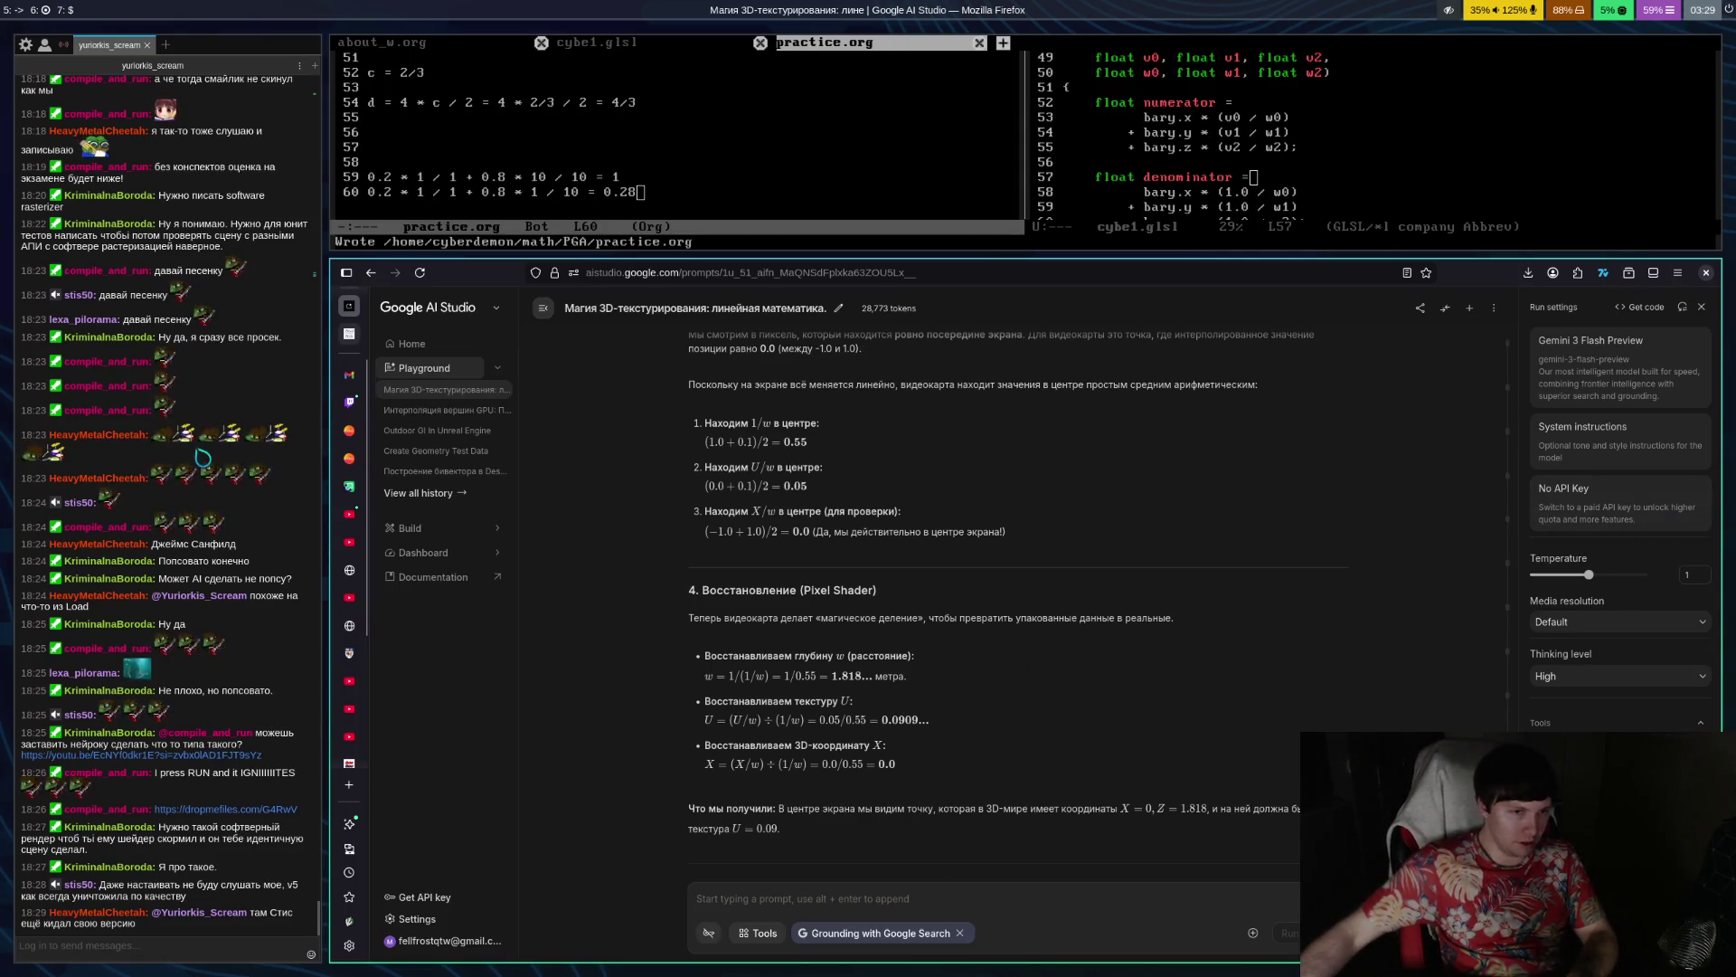
{"action": "scroll", "coordinate": [268, 573], "scroll_direction": "up", "scroll_amount": 10}
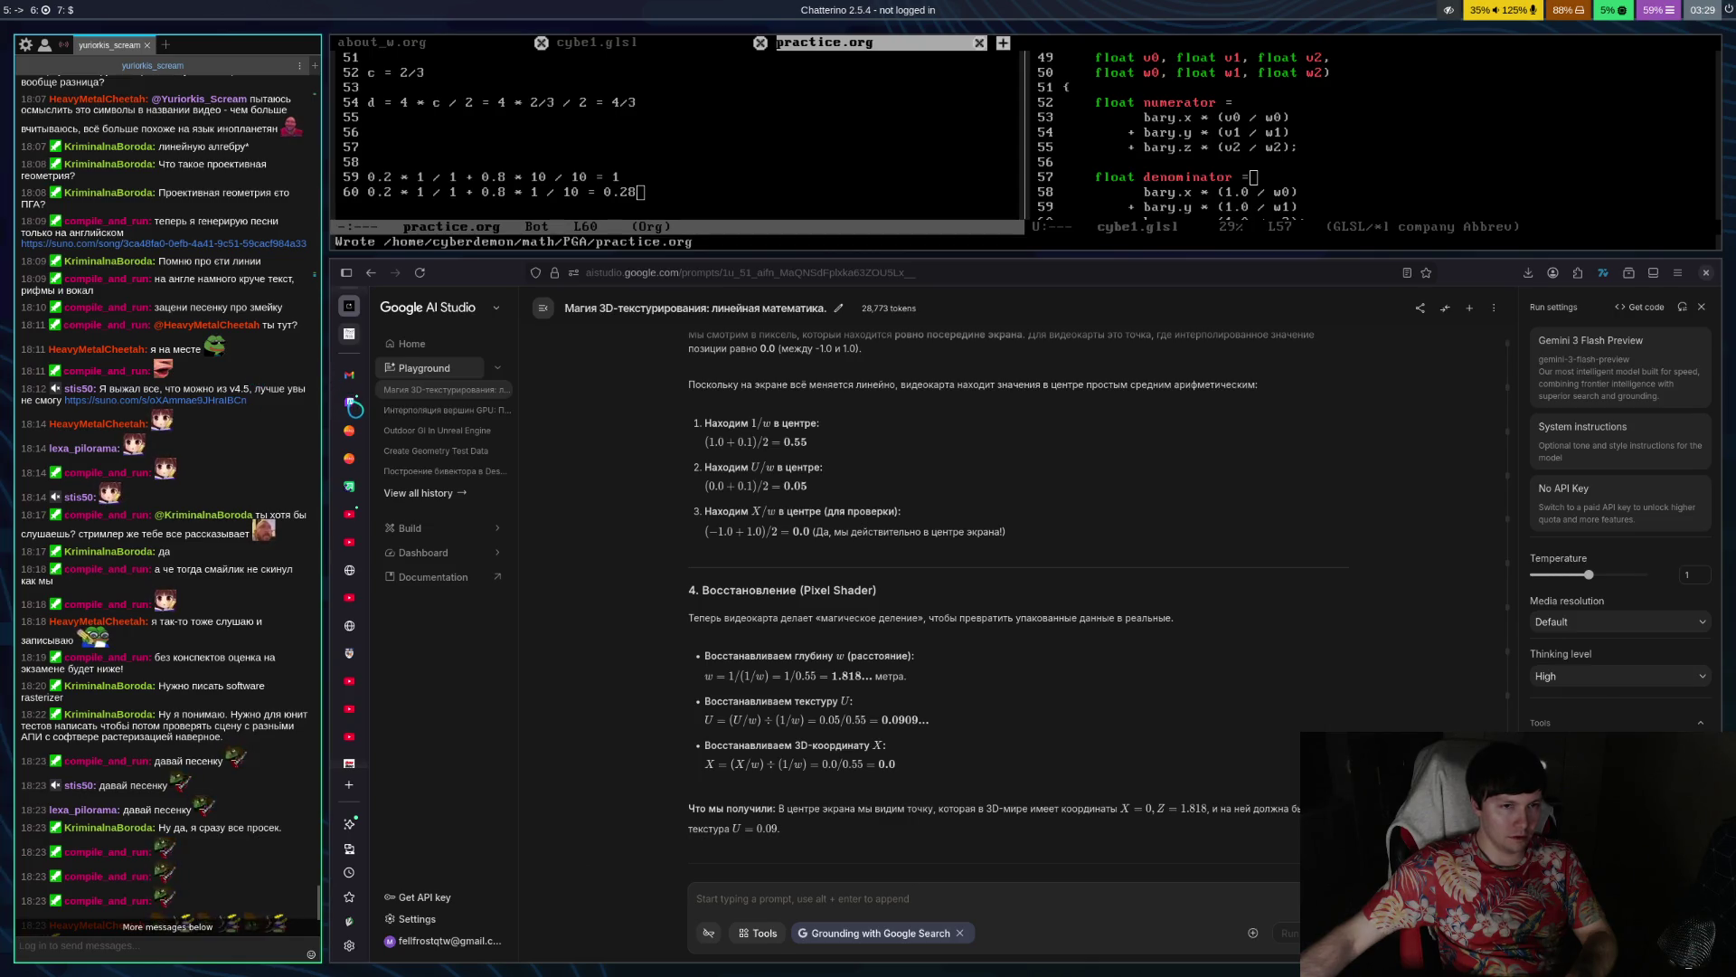
{"action": "left_click", "coordinate": [351, 404]}
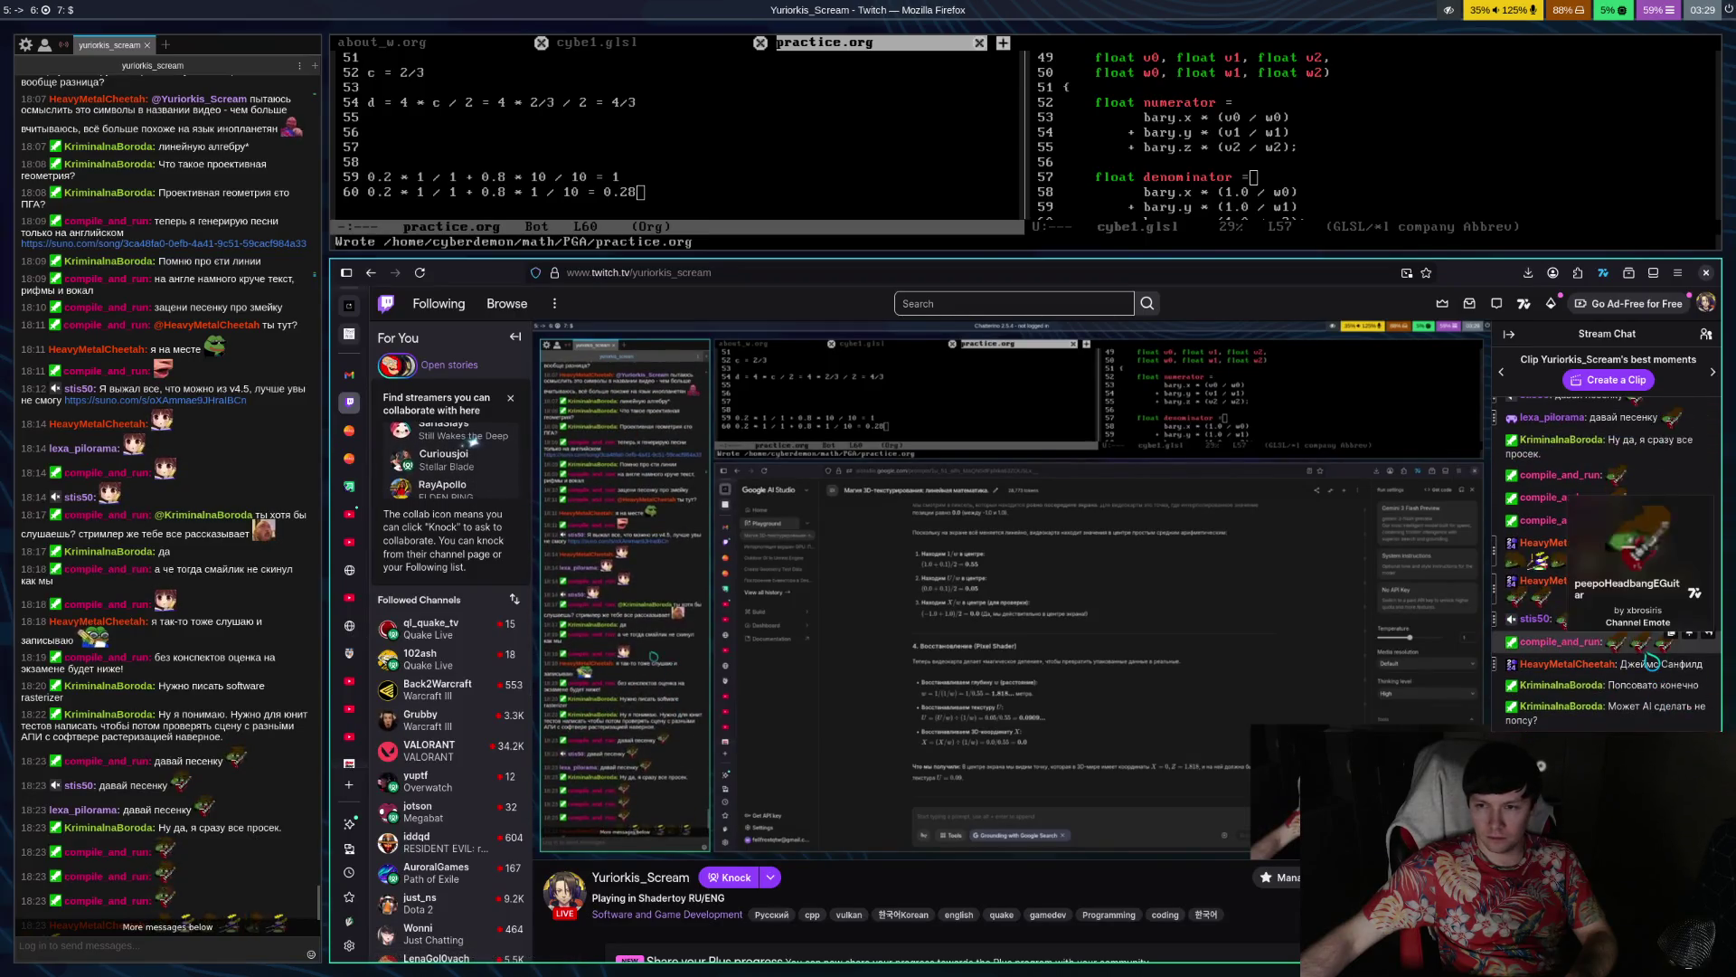
{"action": "scroll", "coordinate": [1628, 623], "scroll_direction": "up", "scroll_amount": 6}
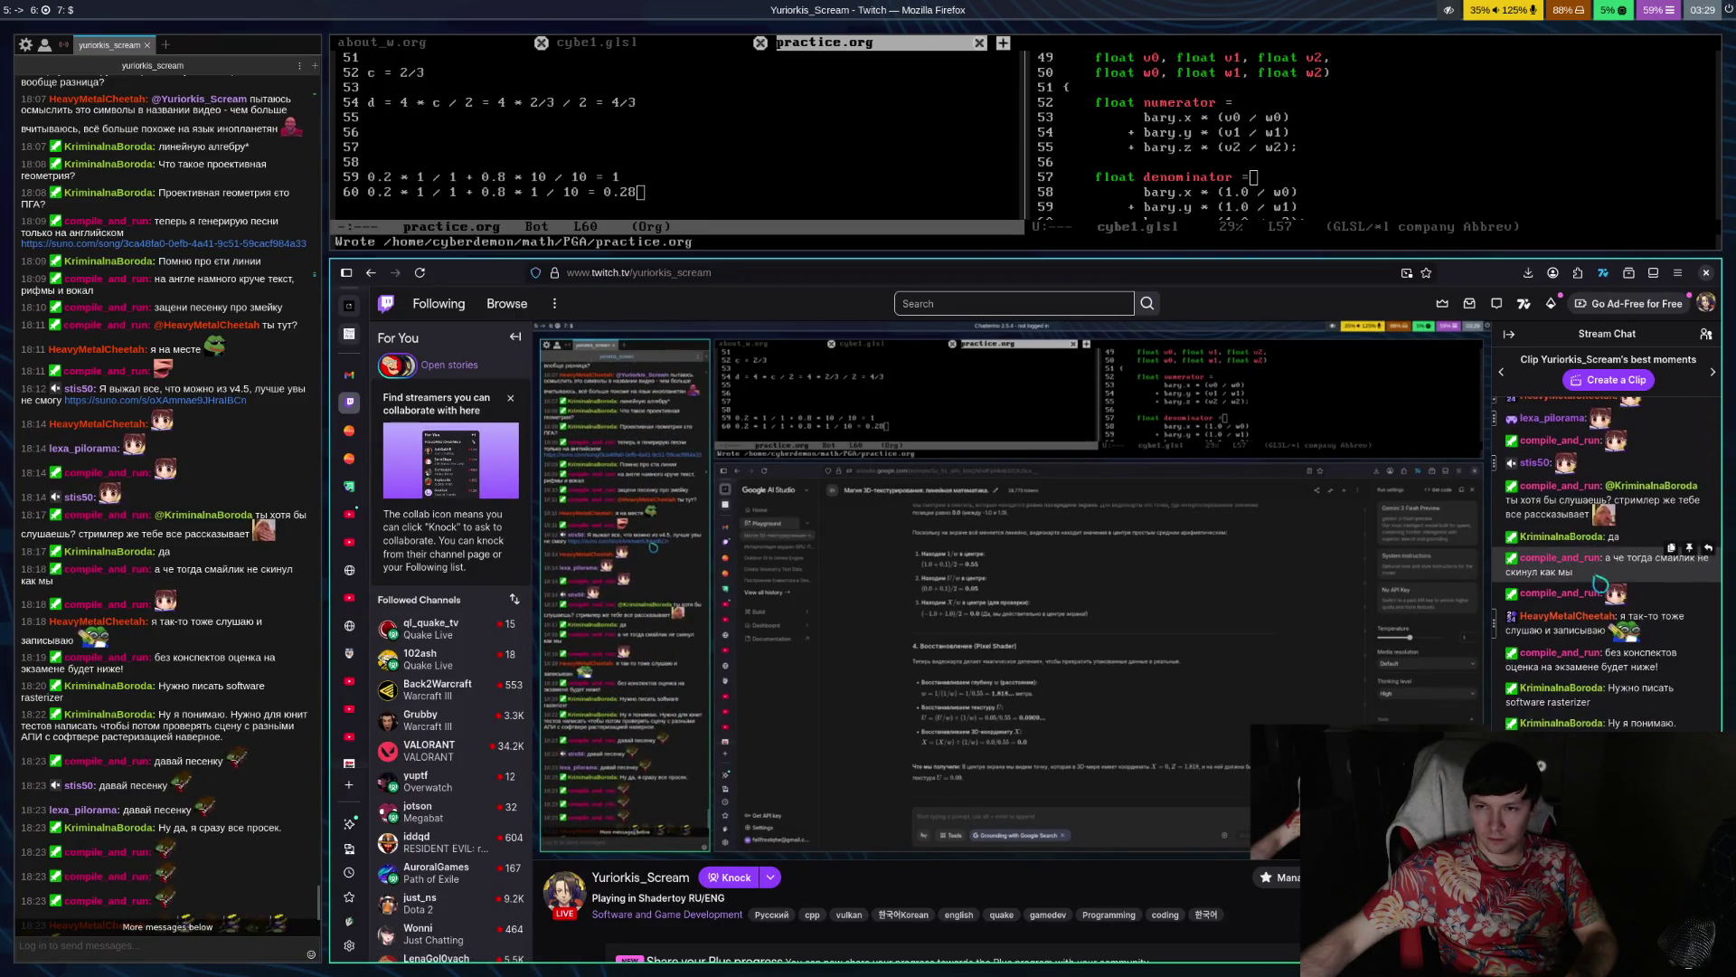
{"action": "scroll", "coordinate": [1608, 596], "scroll_direction": "down", "scroll_amount": 4}
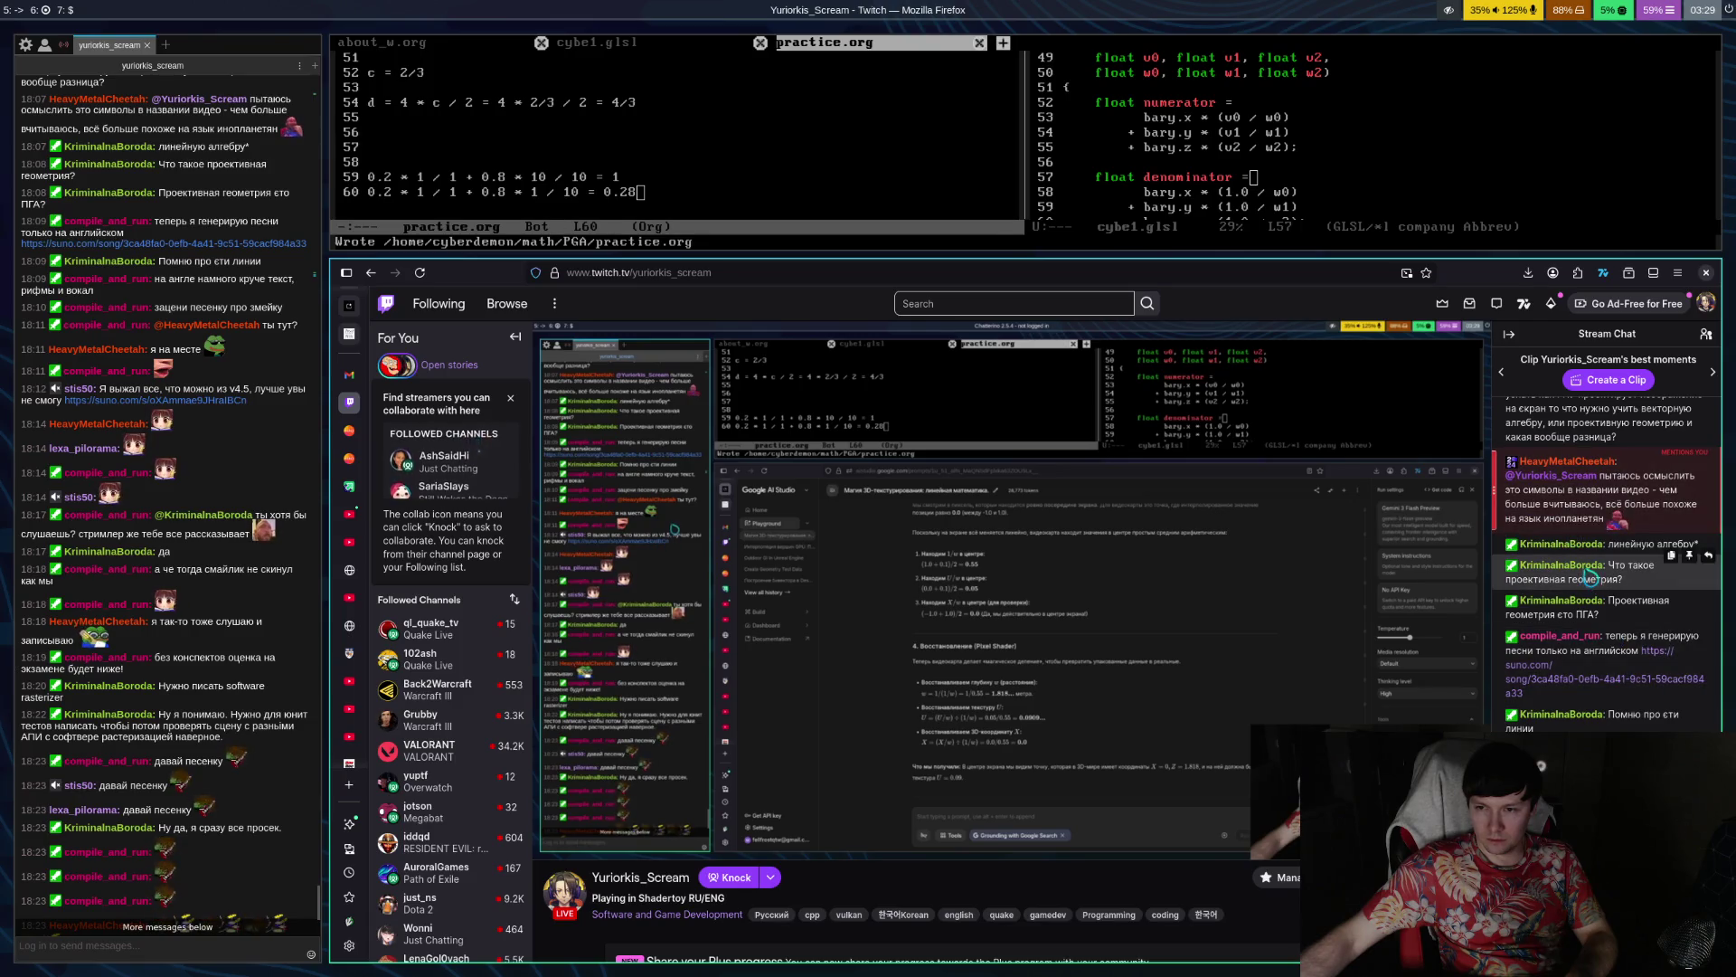
{"action": "scroll", "coordinate": [1595, 573], "scroll_direction": "down", "scroll_amount": 5}
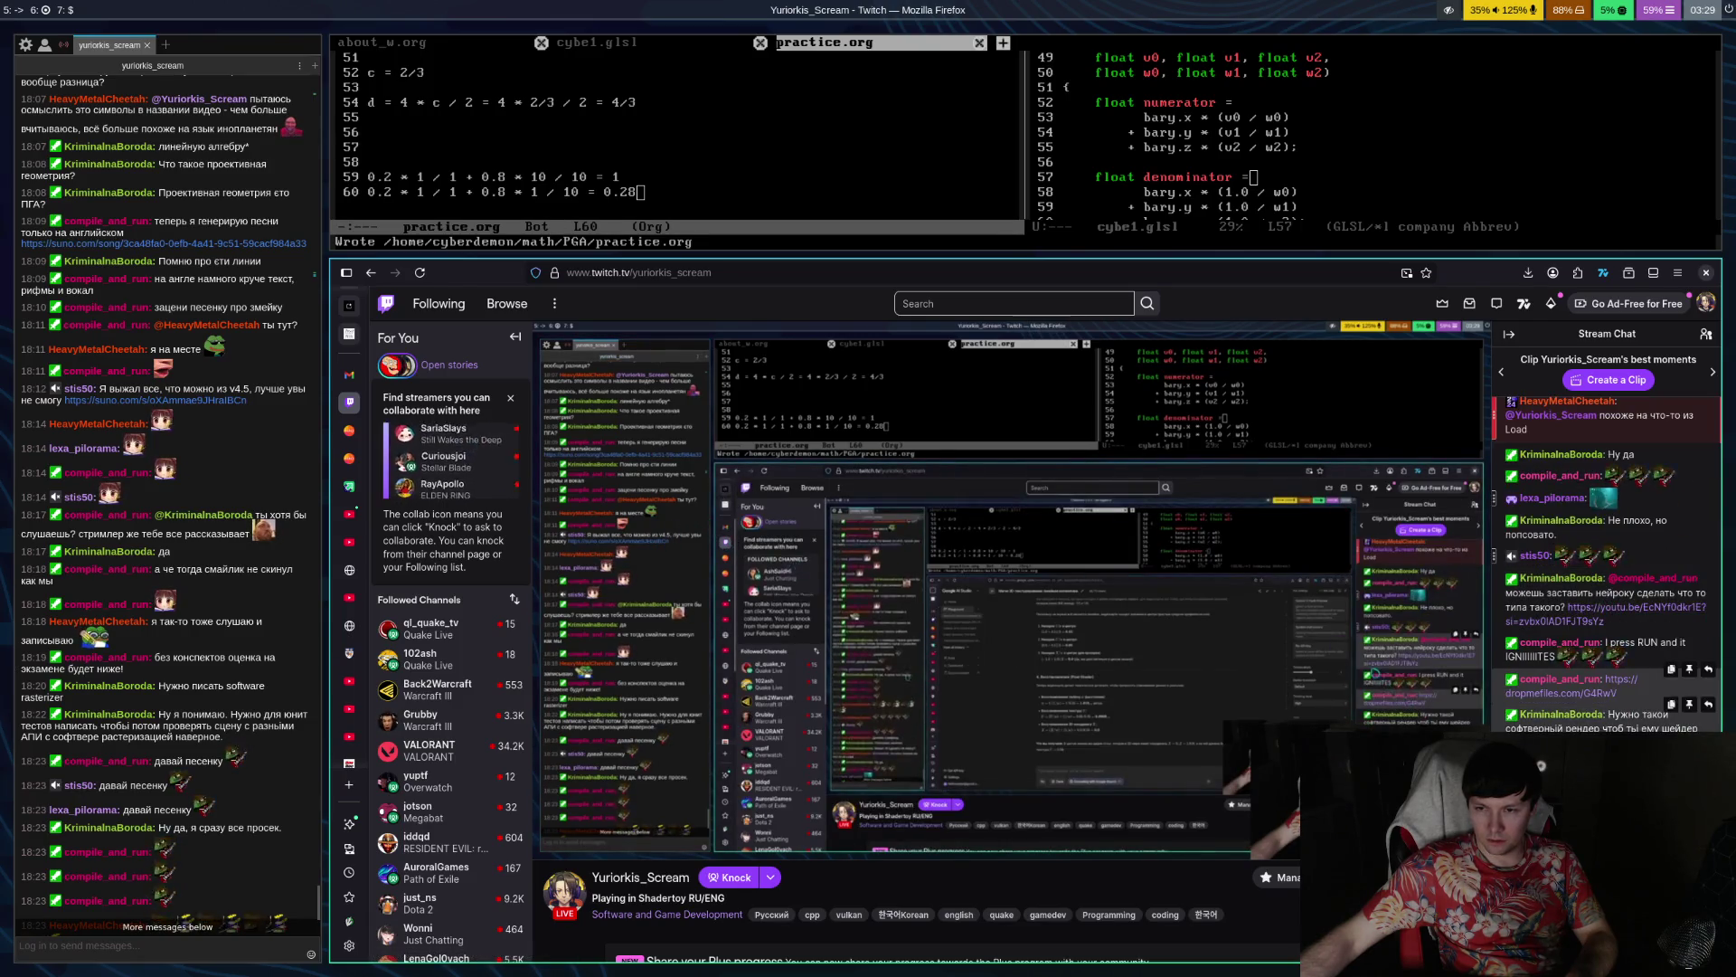
{"action": "scroll", "coordinate": [1597, 718], "scroll_direction": "up", "scroll_amount": 5}
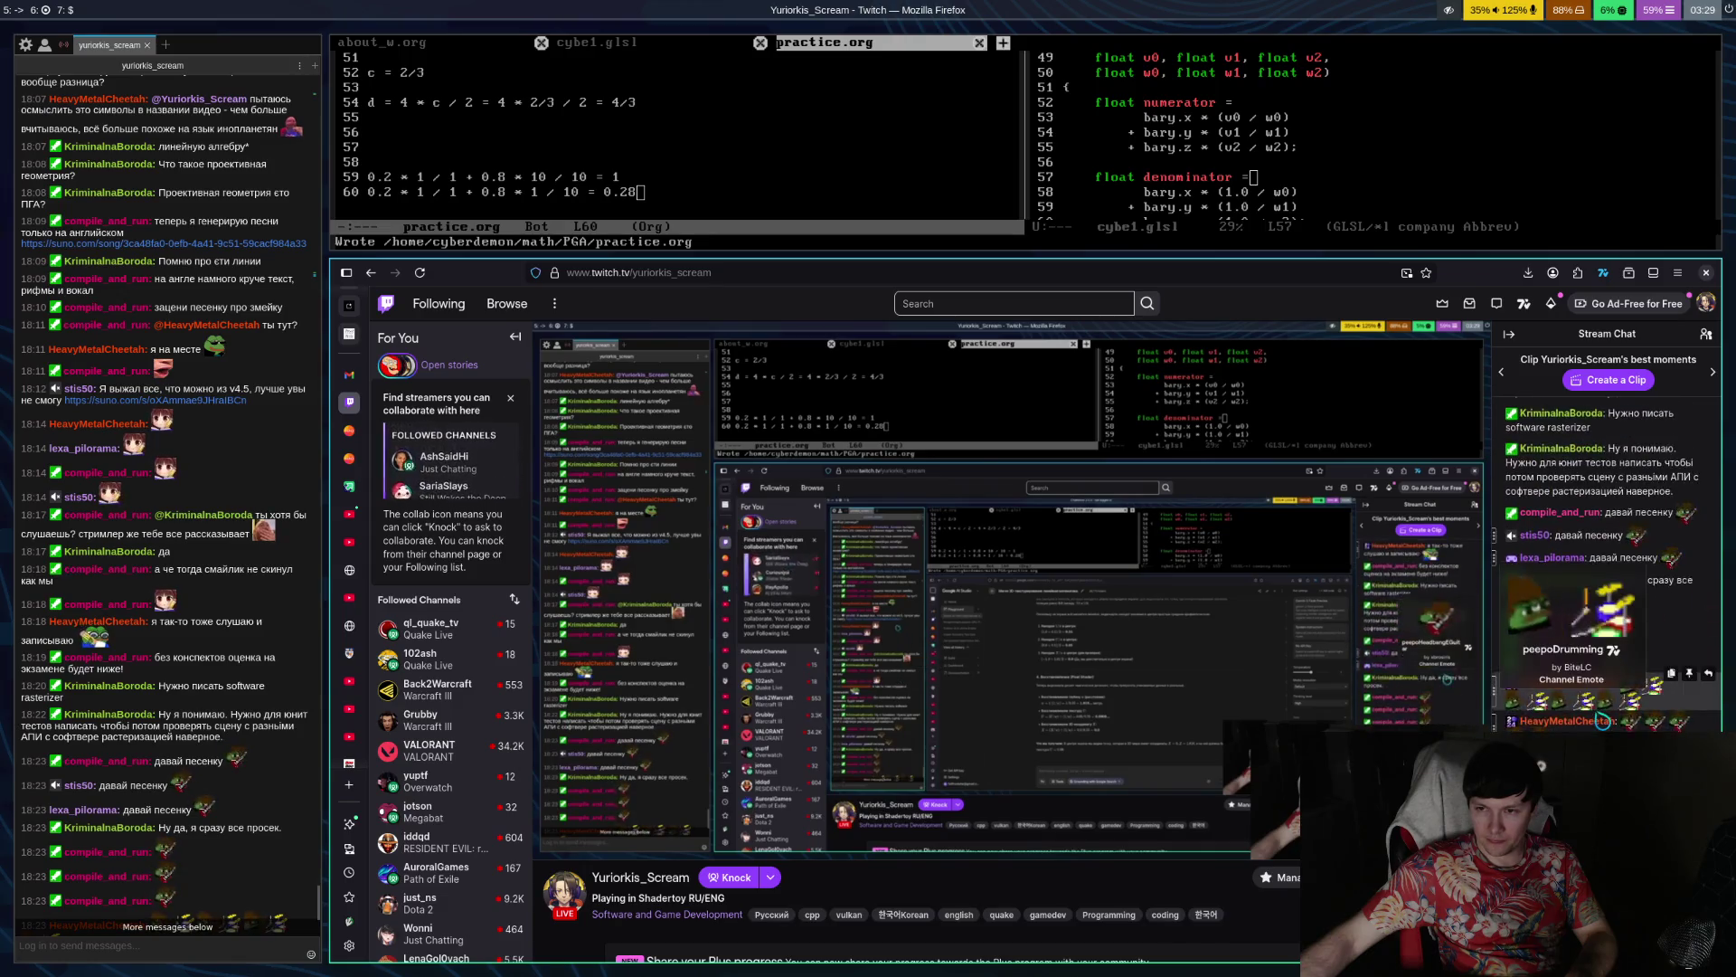
{"action": "scroll", "coordinate": [1617, 587], "scroll_direction": "up", "scroll_amount": 5}
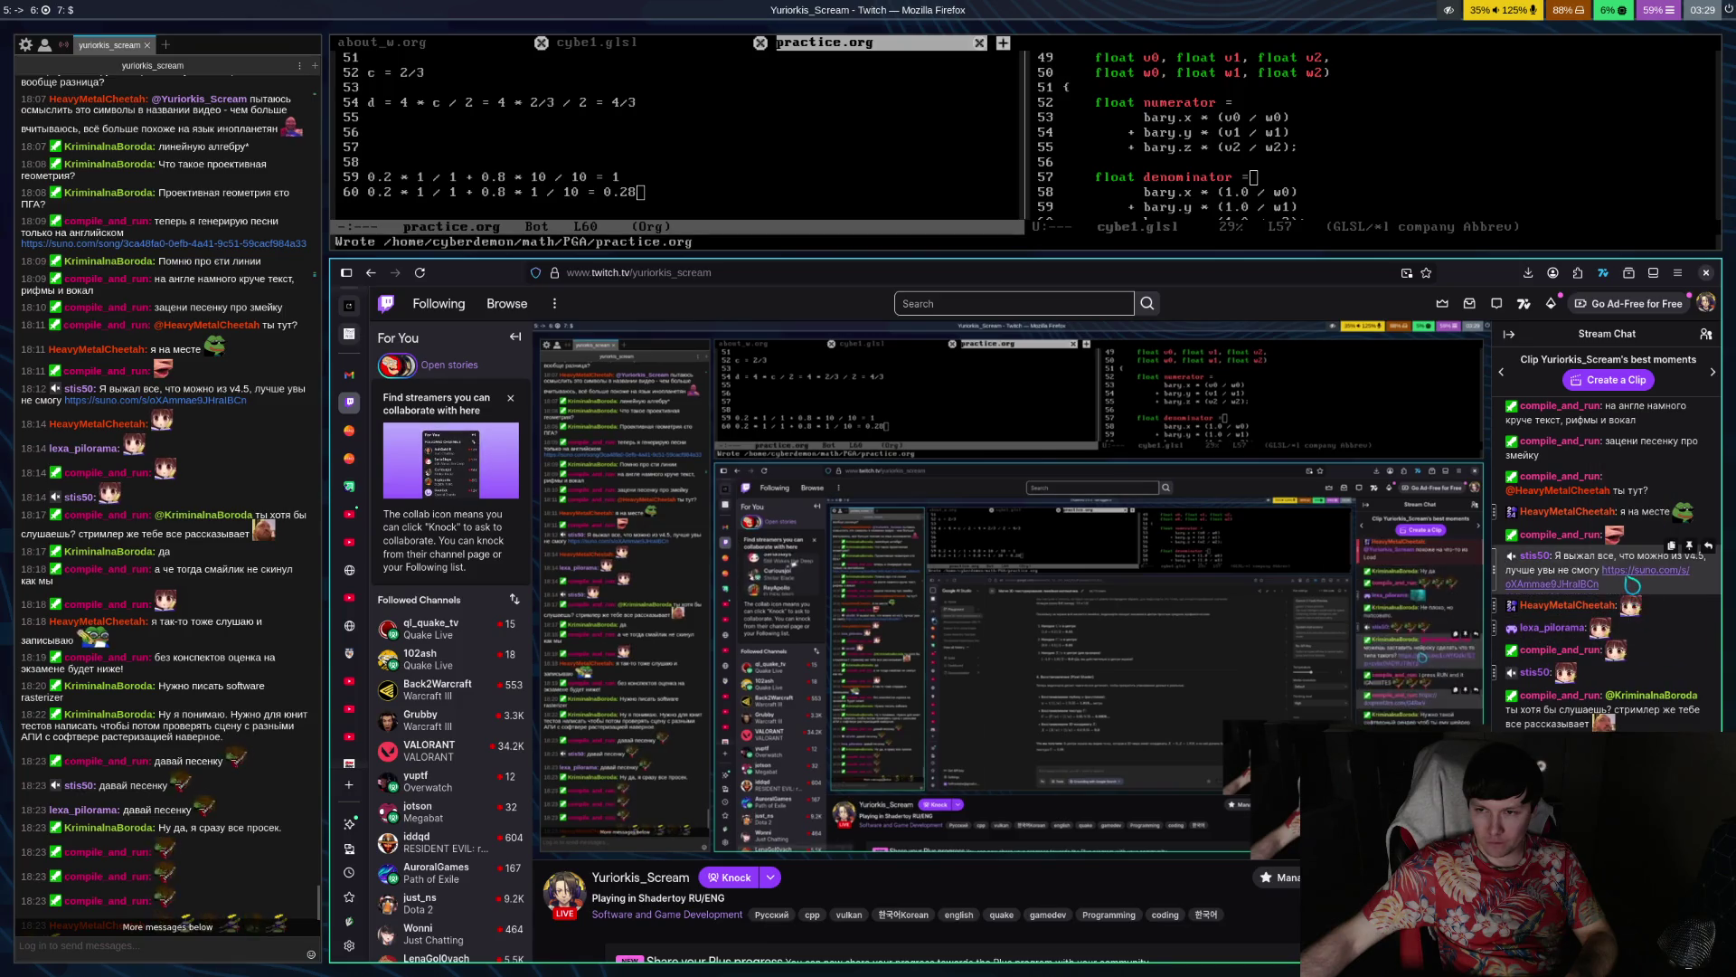
{"action": "left_click", "coordinate": [1555, 518]}
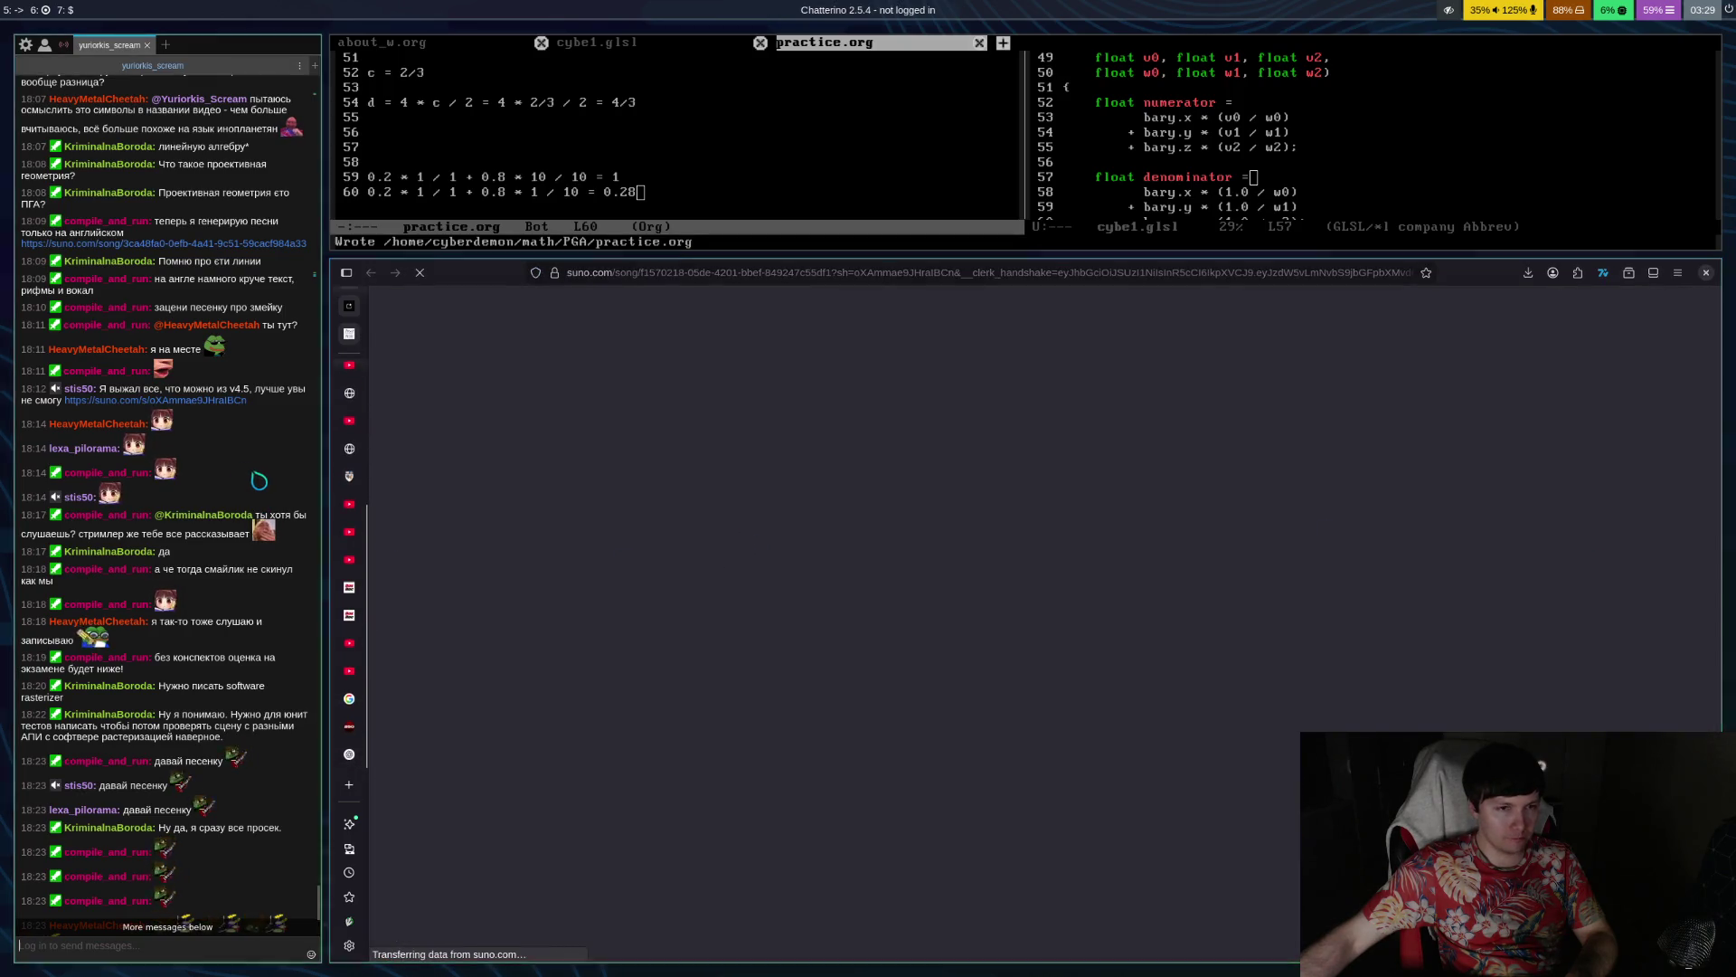
Dismiss Suno's sign-up prompt, play 'Master of Prompting' over its lyrics, then return to Google AI Studio
{"action": "scroll", "coordinate": [264, 491], "scroll_direction": "down", "scroll_amount": 10}
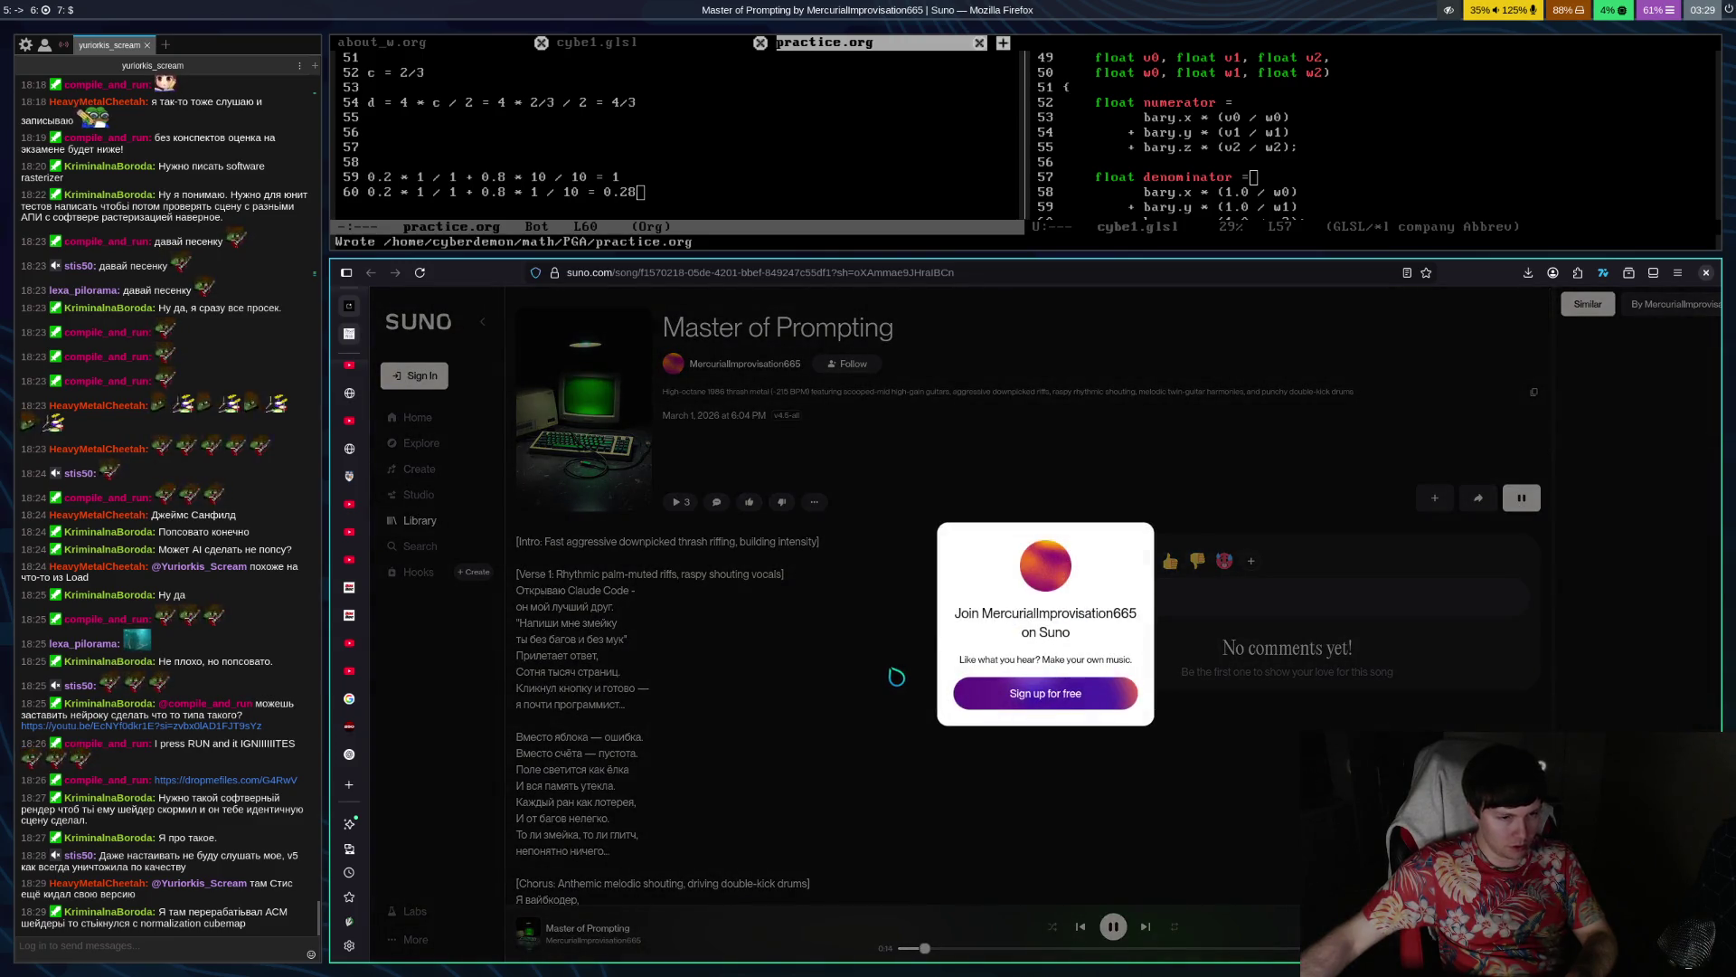
{"action": "left_click", "coordinate": [853, 731]}
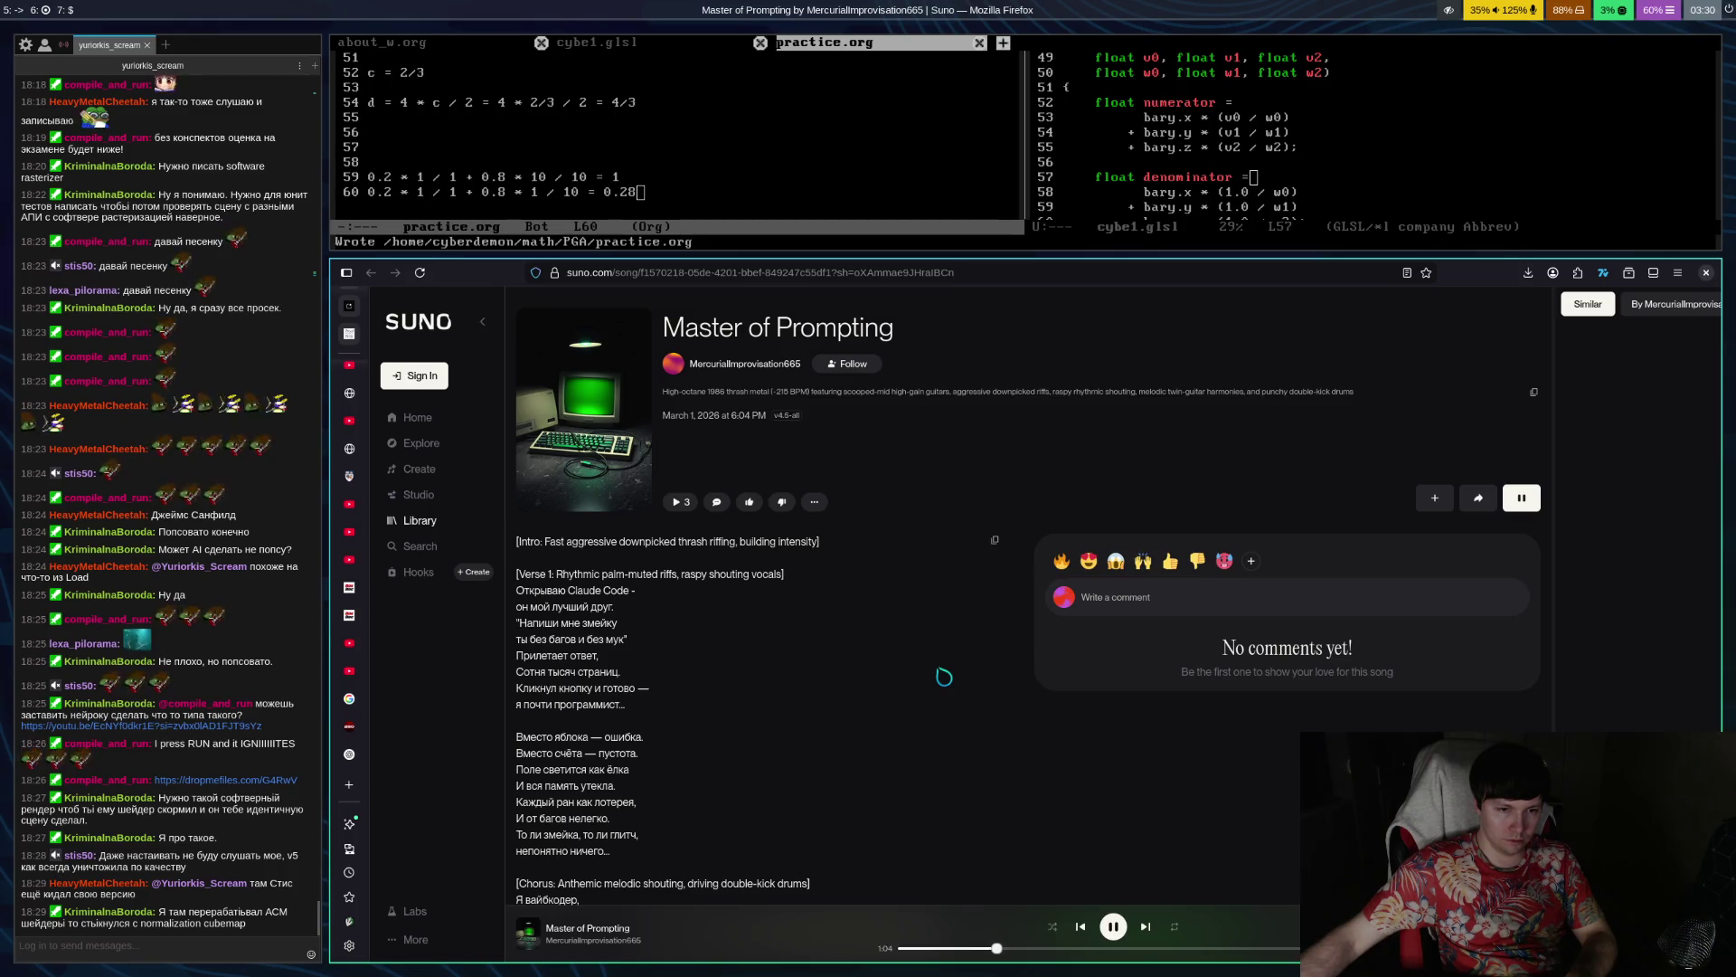
{"action": "scroll", "coordinate": [946, 675], "scroll_direction": "down", "scroll_amount": 4}
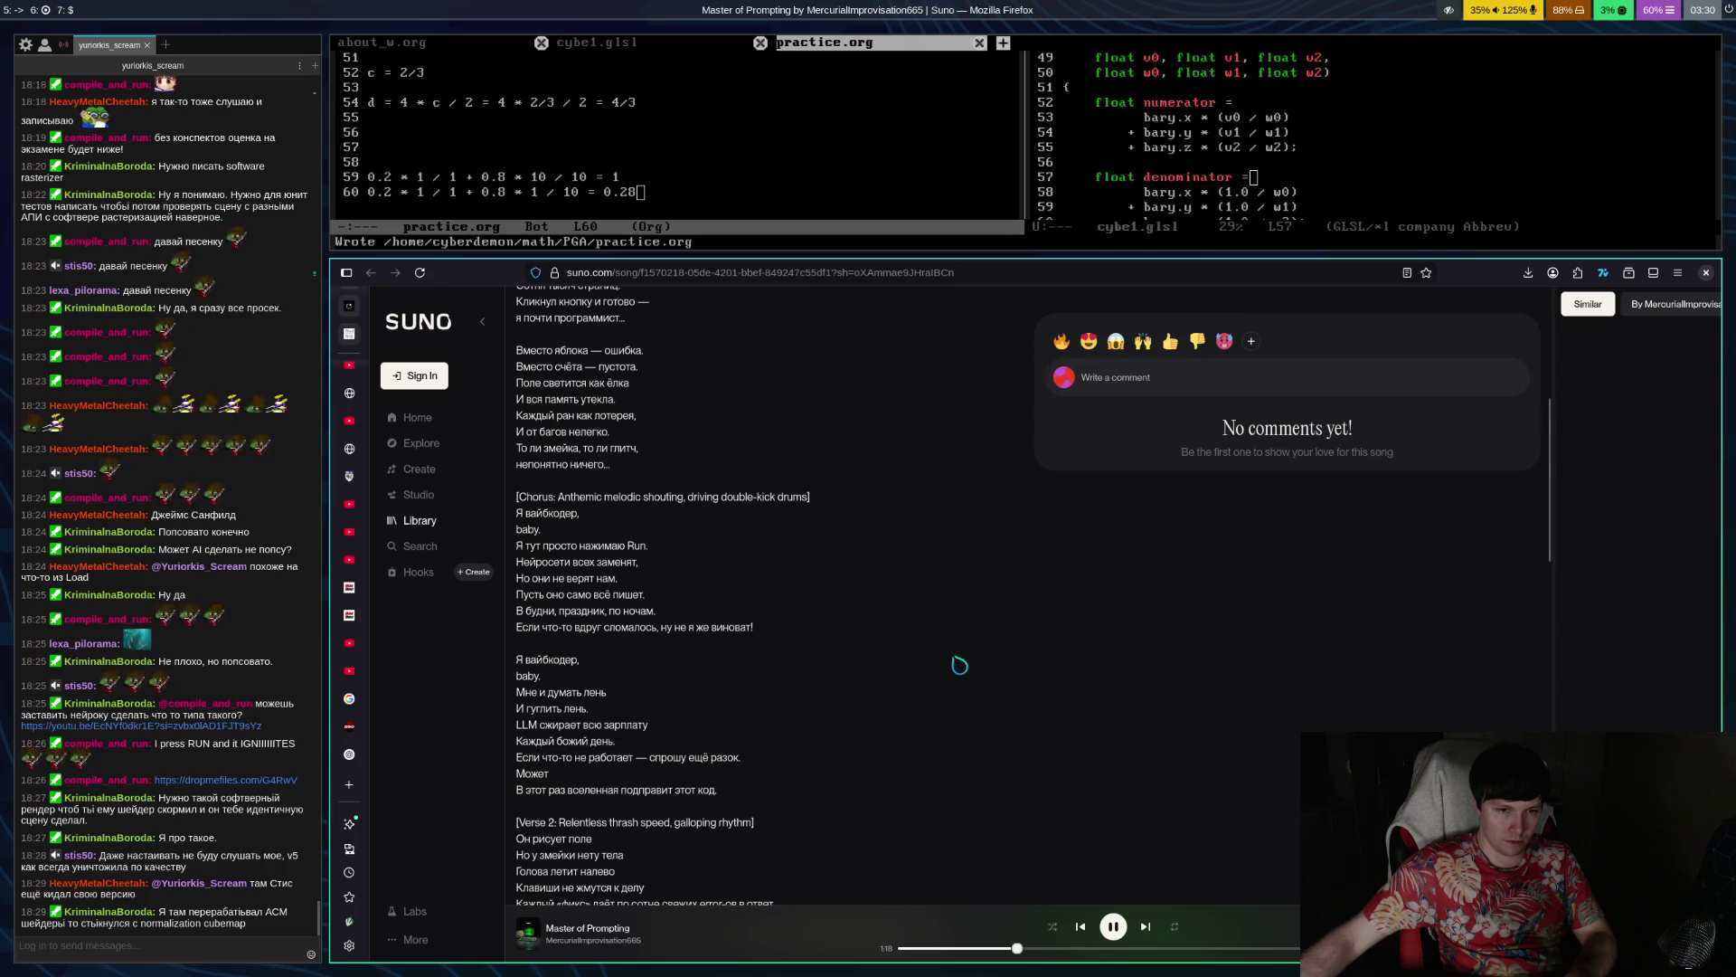
{"action": "scroll", "coordinate": [960, 665], "scroll_direction": "up", "scroll_amount": 5}
{"action": "key", "text": "ctrl+Tab"}
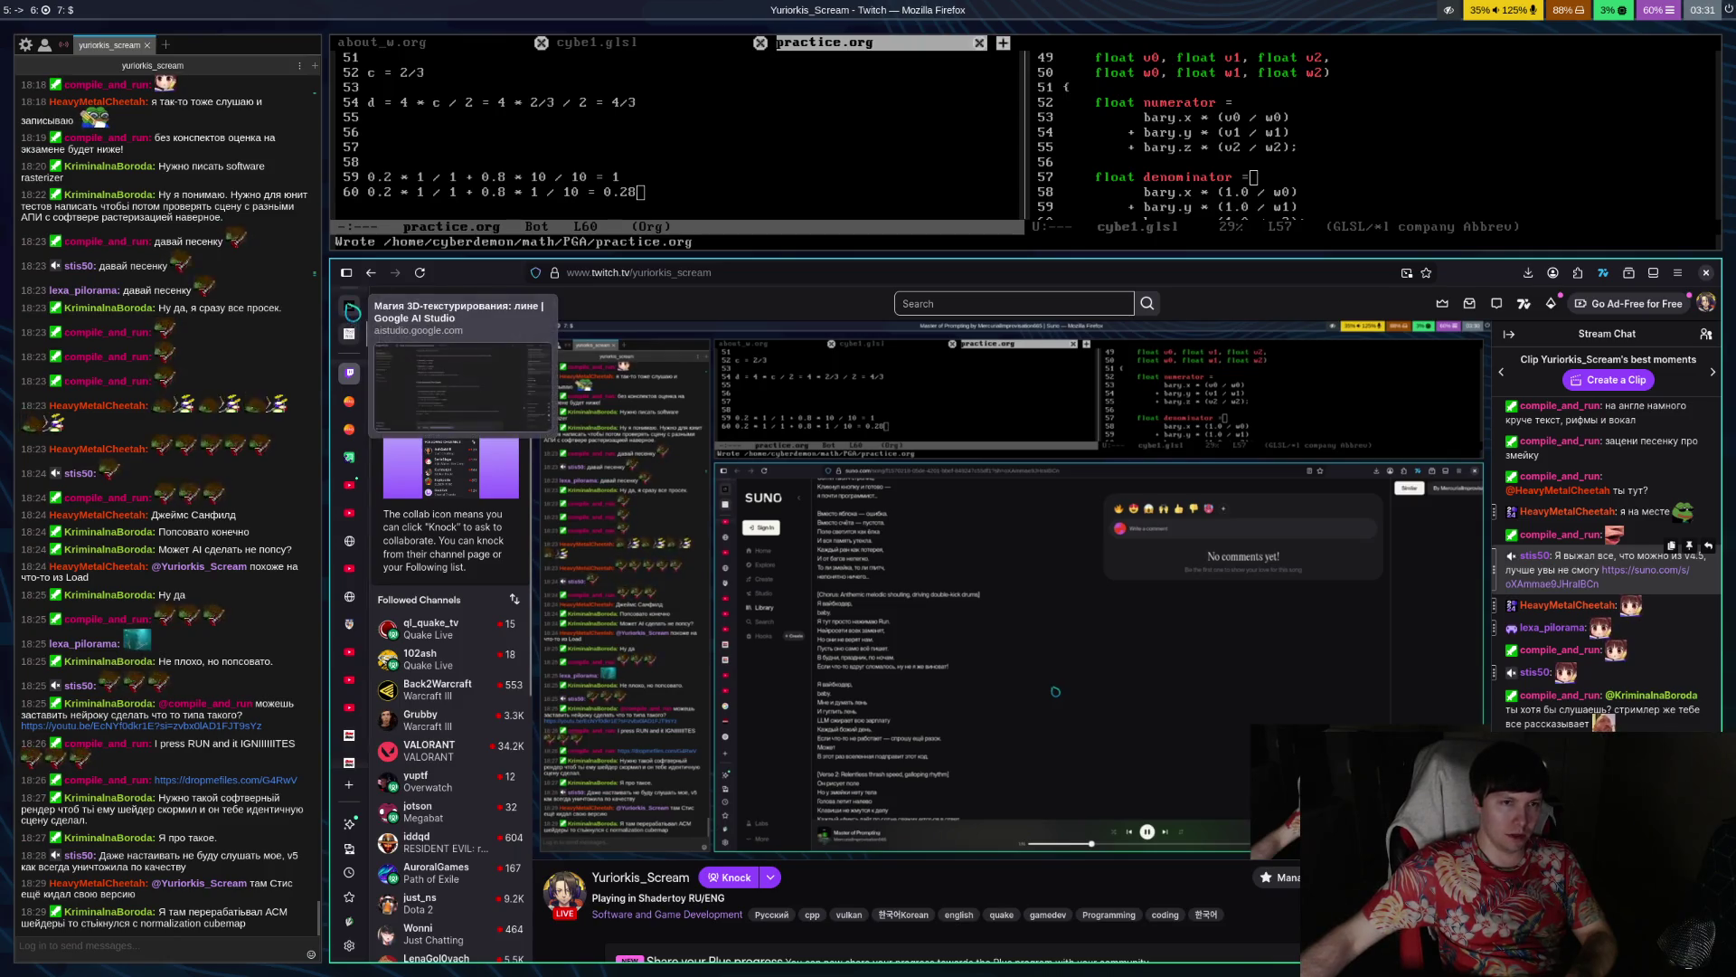
{"action": "key", "text": "ctrl+Tab"}
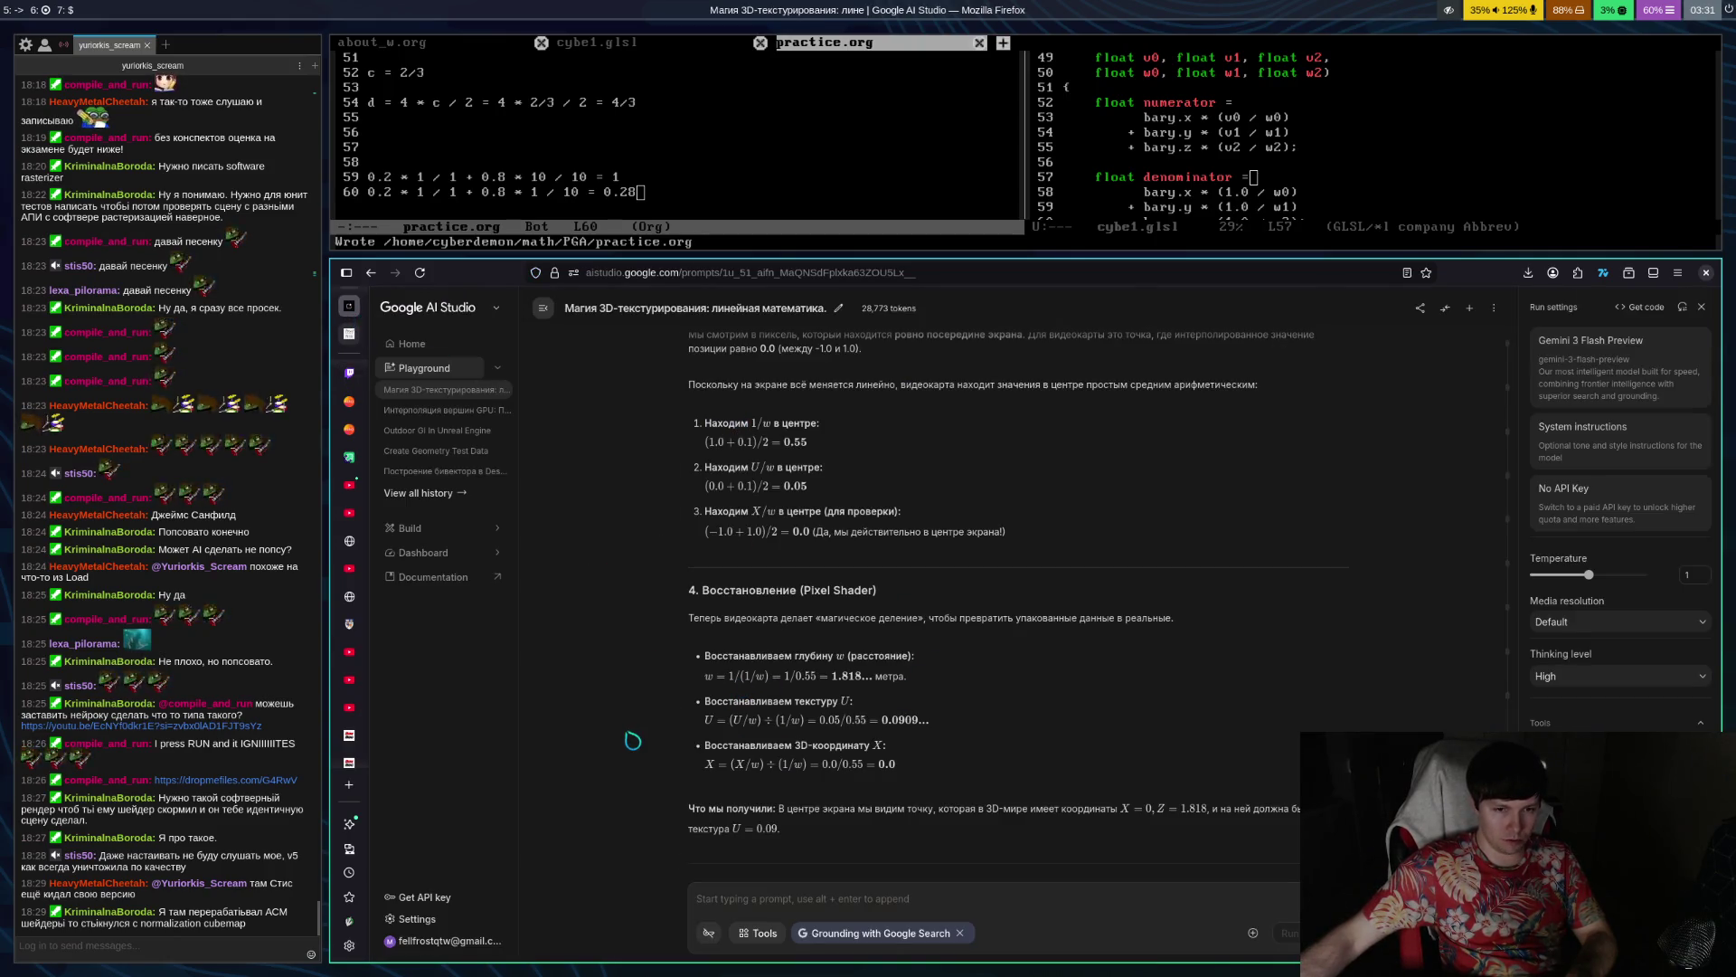